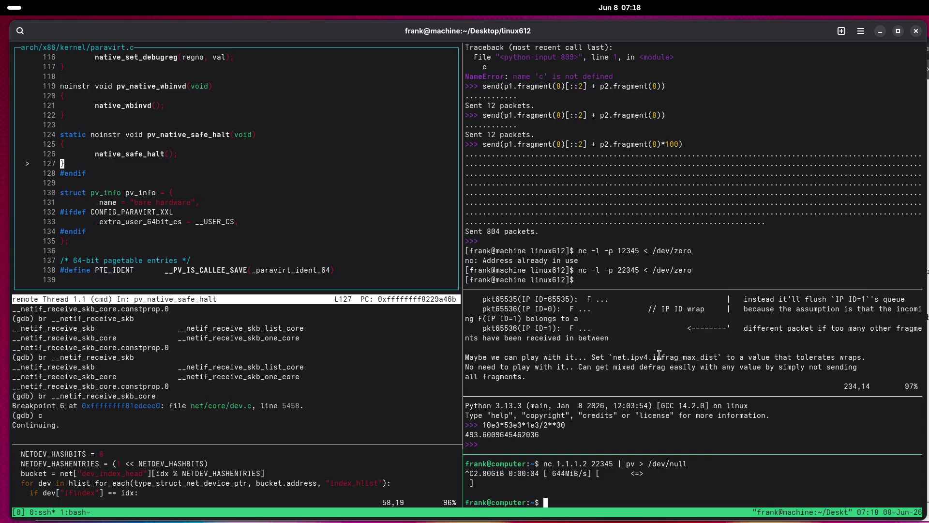
# Restart the nc listener on port 22345, then return focus to the debugger pane.
pyautogui.click(659, 354)
pyautogui.hotkey('ctrl', 'b')
pyautogui.press('Up')
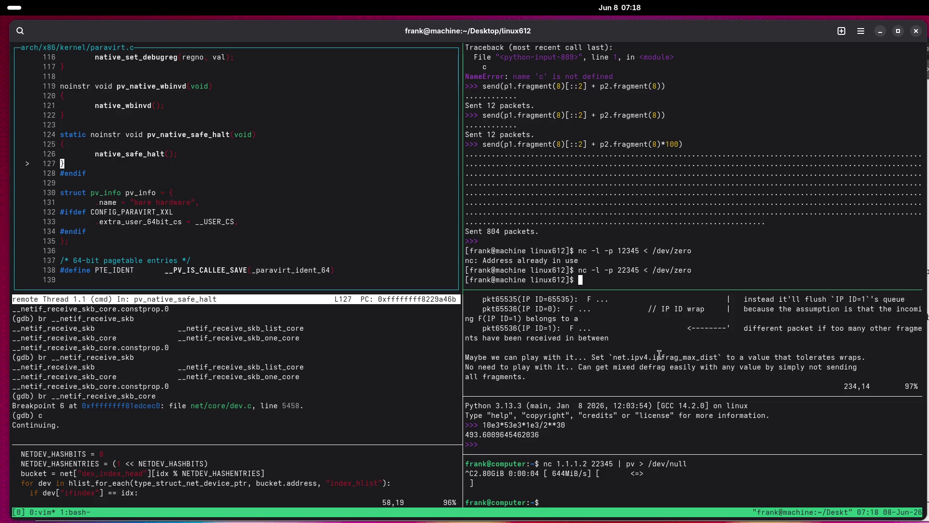
pyautogui.press('Up')
pyautogui.press('Return')
pyautogui.hotkey('ctrl', 'b')
pyautogui.press('Down')
pyautogui.press('Down')
pyautogui.press('Down')
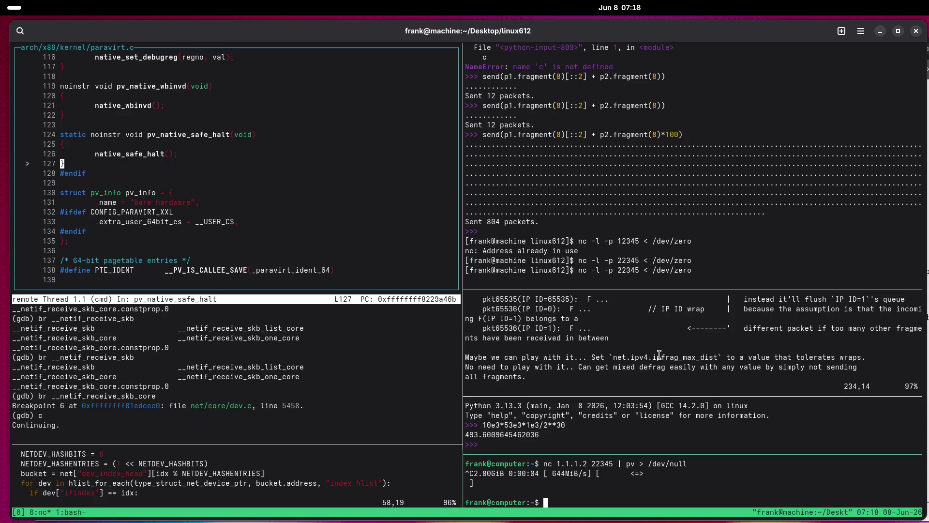
pyautogui.hotkey('ctrl', 'b')
pyautogui.press('Left')
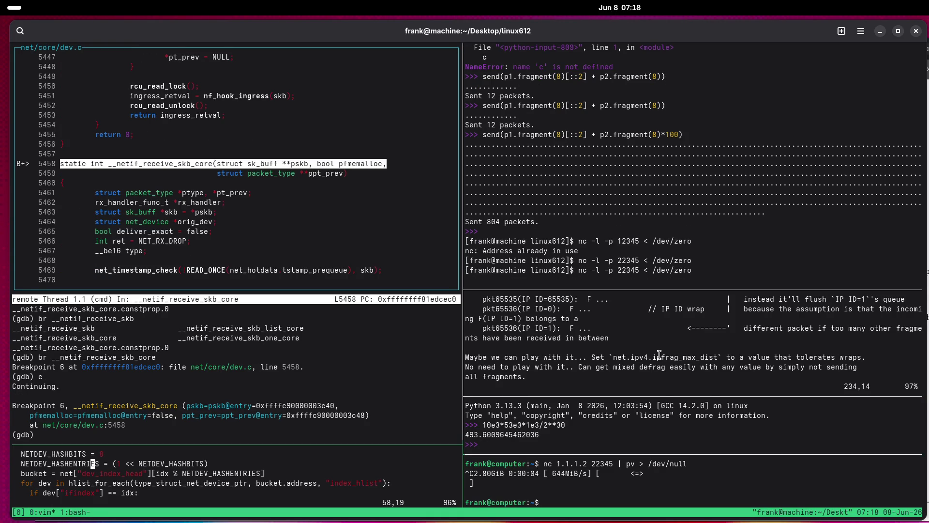
pyautogui.hotkey('ctrl', 'b')
pyautogui.press('Up')
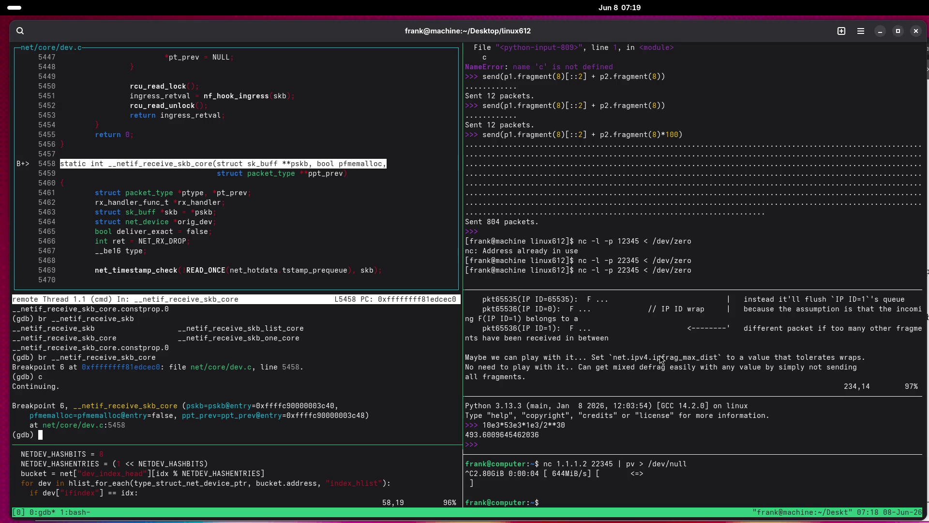
# Print the packet's device name via (*pskb)->dev.name, which shows "ens3", and scroll the source.
pyautogui.write('p skb->dev.')
pyautogui.write('name')
pyautogui.press('Return')
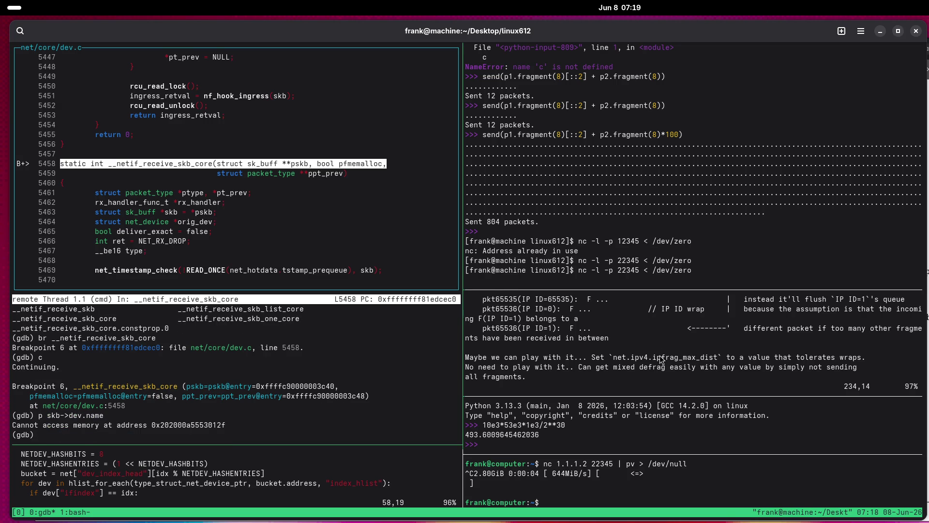
pyautogui.press('Up')
pyautogui.hotkey('alt', 'b')
pyautogui.hotkey('alt', 'b')
pyautogui.hotkey('alt', 'b')
pyautogui.write('(*p')
pyautogui.press('Right')
pyautogui.press('Right')
pyautogui.press('Right')
pyautogui.write(')')
pyautogui.press('Return')
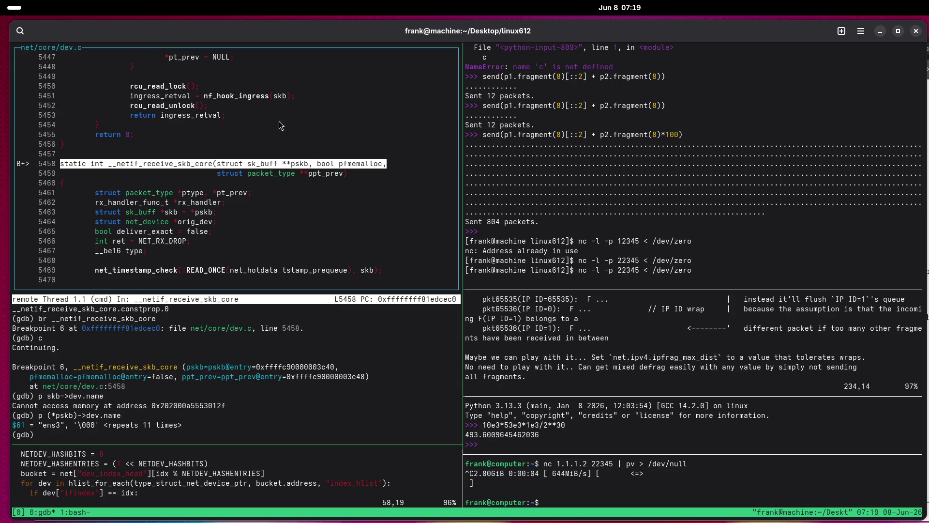
pyautogui.scroll(-3, 188, 190)
pyautogui.scroll(-6, 188, 189)
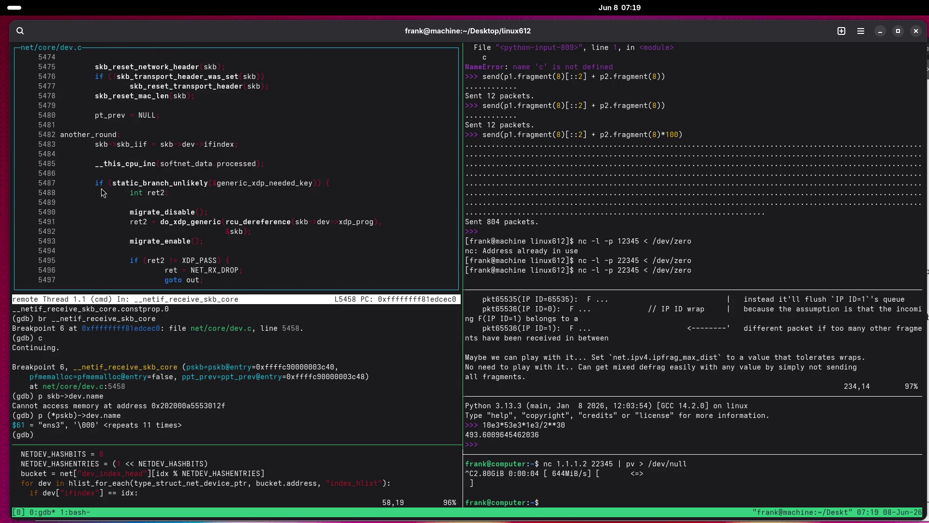
pyautogui.scroll(-6, 102, 192)
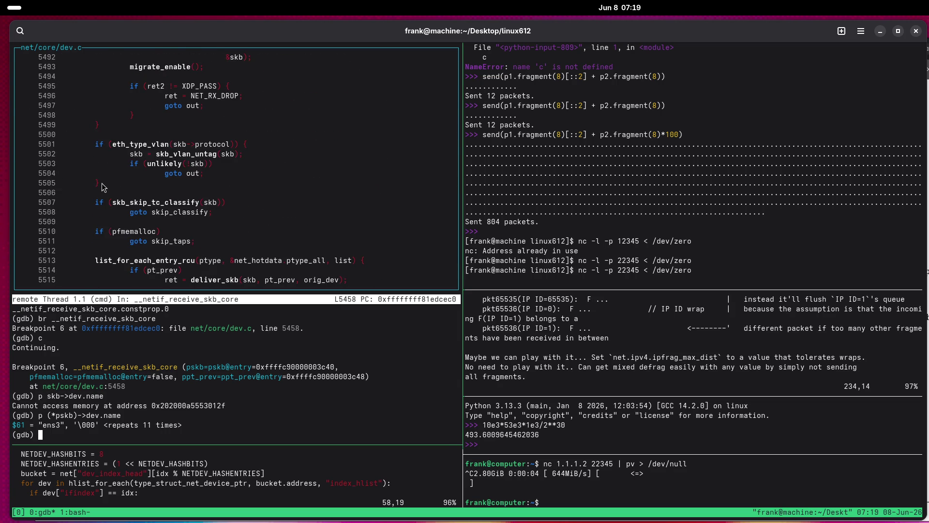
# Leave the TUI layout with tui d, clear the screen and show the backtrace.
pyautogui.write('tui d')
pyautogui.press('Return')
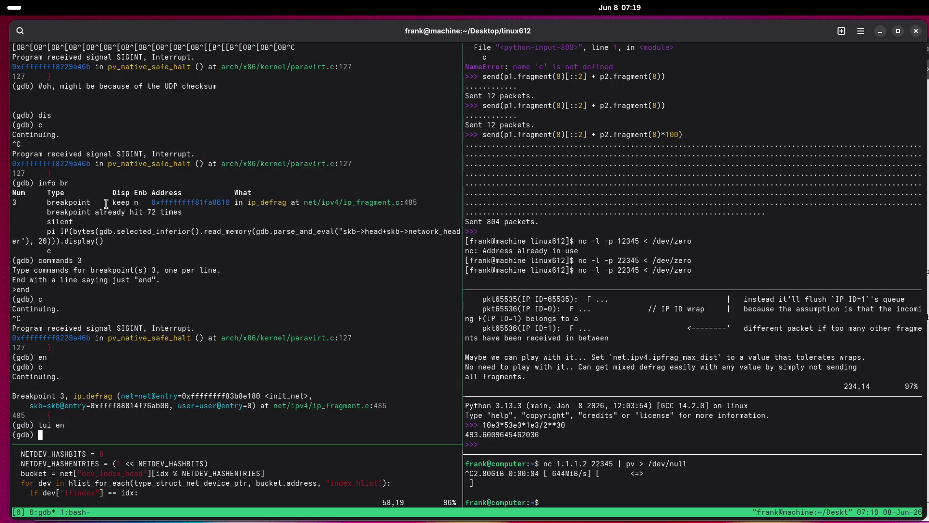
pyautogui.hotkey('ctrl', 'l')
pyautogui.write('bt')
pyautogui.press('Return')
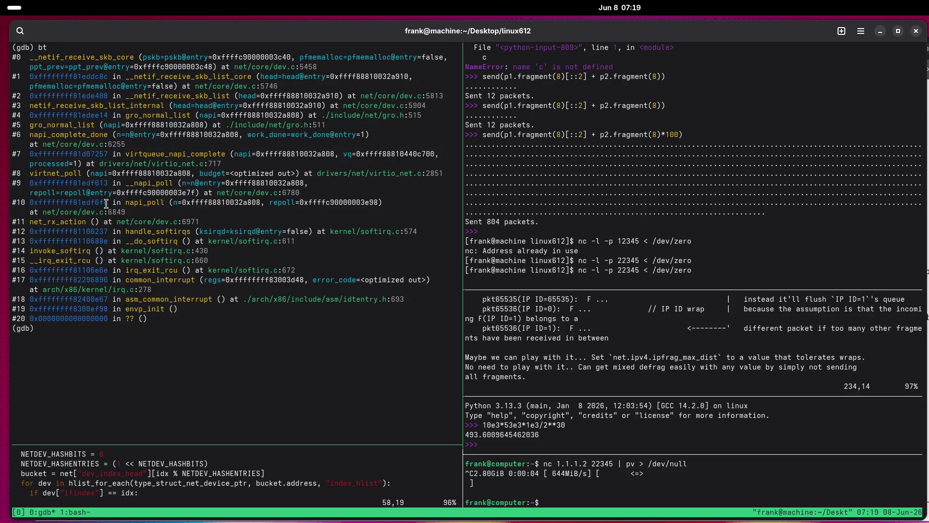
# Delete all breakpoints, break on gro_normal_list instead, and continue until it hits.
pyautogui.doubleClick(57, 127)
pyautogui.rightClick(56, 127)
pyautogui.click(77, 138)
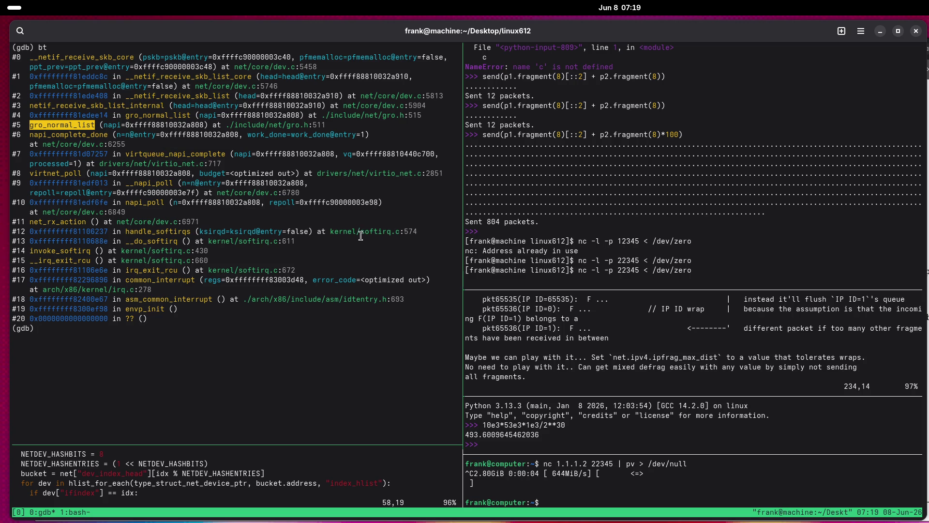
pyautogui.write('del')
pyautogui.press('Return')
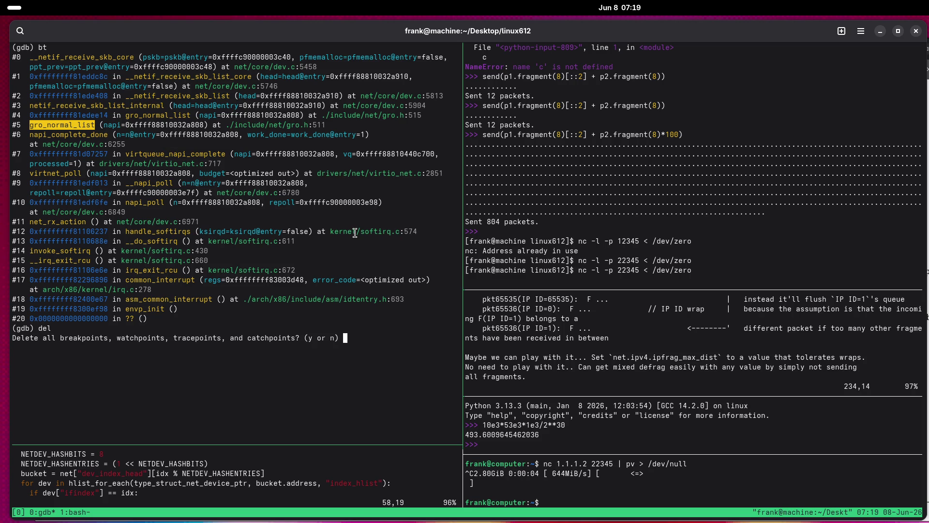
pyautogui.write('y')
pyautogui.press('Return')
pyautogui.write('br gro_normal_list')
pyautogui.press('Return')
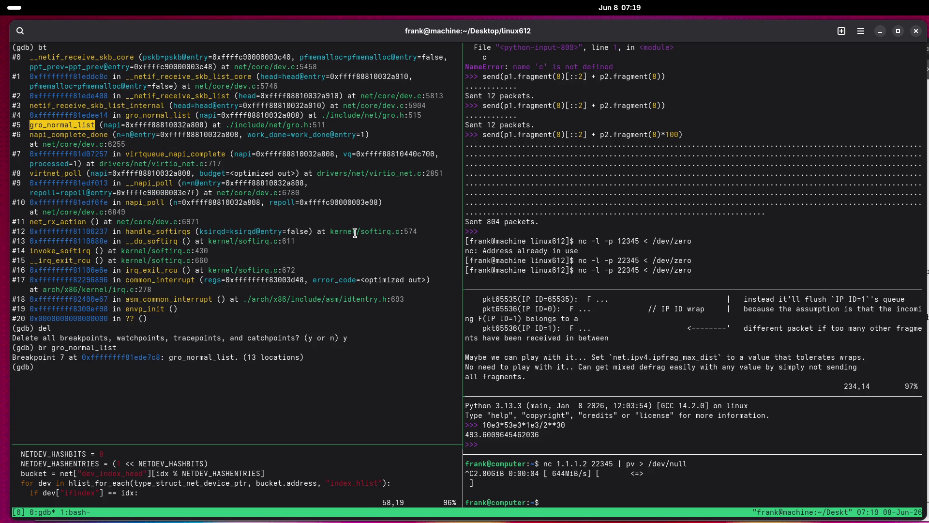
pyautogui.write('c')
pyautogui.press('Return')
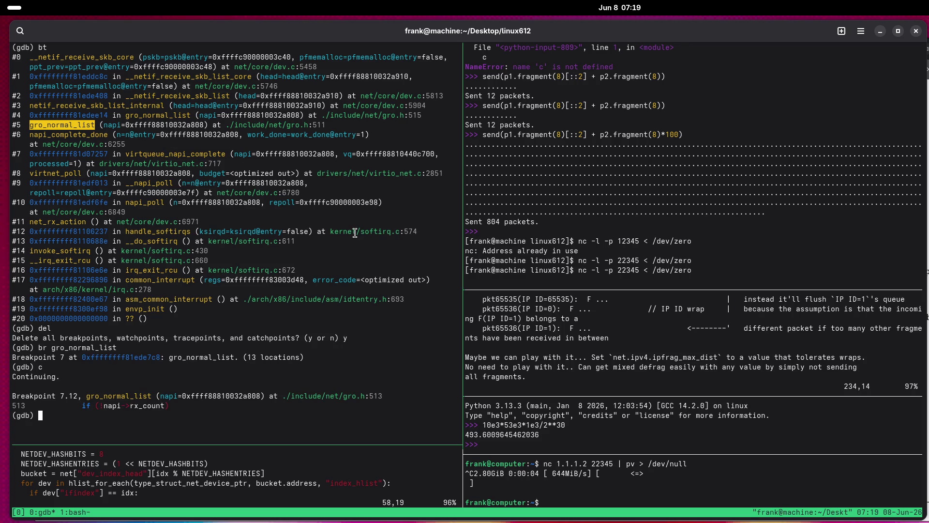
# Print napi->dev.name and test $_streq("ens3", napi->dev.name).
pyautogui.write('p ')
pyautogui.write('napi->dev')
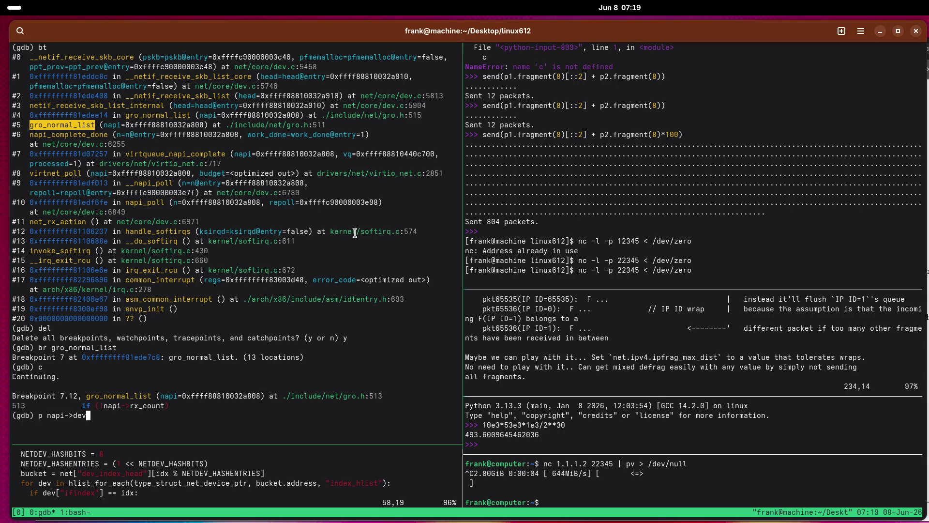
pyautogui.write('.name')
pyautogui.press('Return')
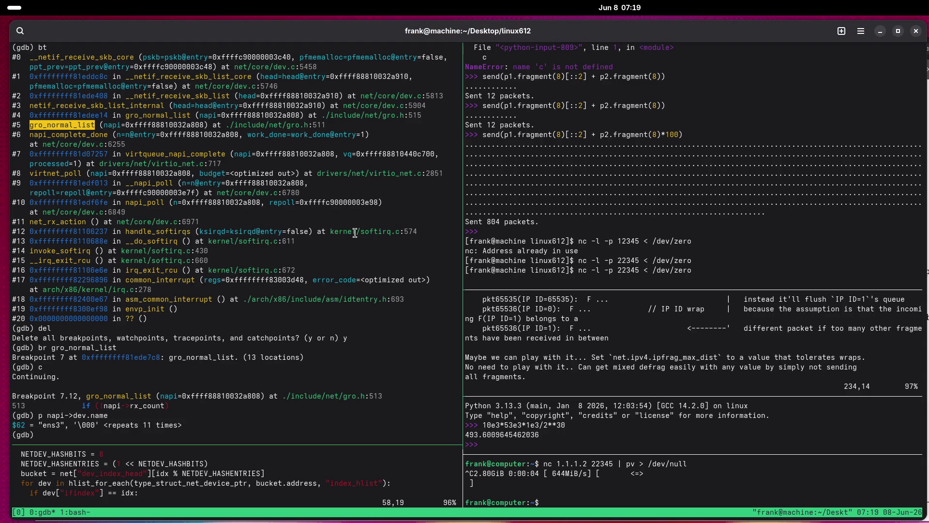
pyautogui.press('Up')
pyautogui.hotkey('ctrl', 'Left')
pyautogui.hotkey('ctrl', 'Left')
pyautogui.hotkey('ctrl', 'Left')
pyautogui.write('$_stre')
pyautogui.write('q("ens3")')
pyautogui.write(',')
pyautogui.press('End')
pyautogui.write(')')
pyautogui.press('Return')
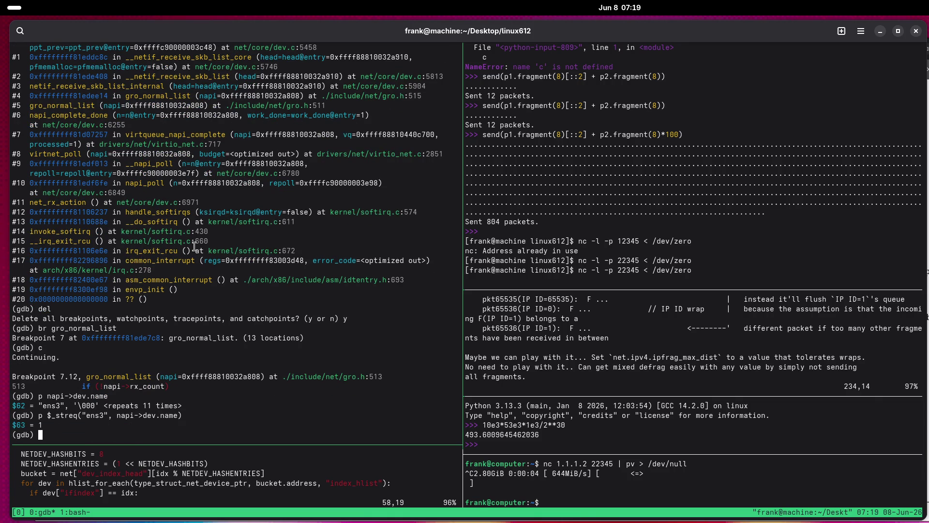
# Add condition 7 $_streq("ens3", napi->dev.name) == 0 to breakpoint 7 and continue.
pyautogui.write('condition 7')
pyautogui.moveTo(47, 415); pyautogui.dragTo(182, 415)
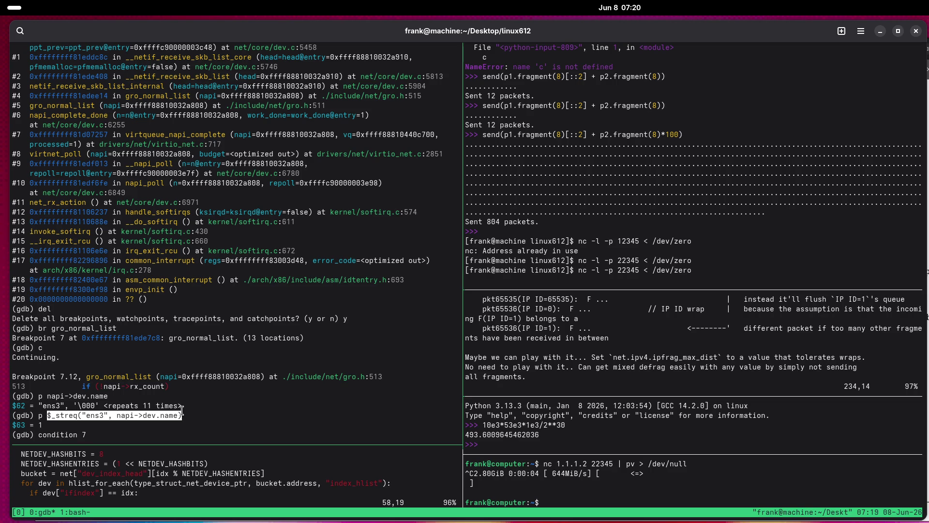
pyautogui.rightClick(181, 415)
pyautogui.click(194, 422)
pyautogui.hotkey('ctrl', 'shift', 'v')
pyautogui.write('== 0')
pyautogui.press('Return')
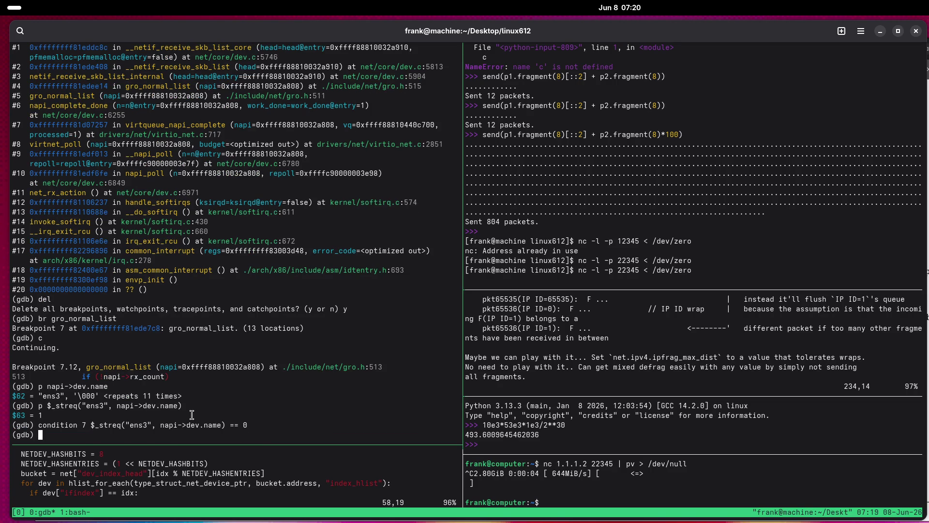
pyautogui.write('c')
pyautogui.press('Return')
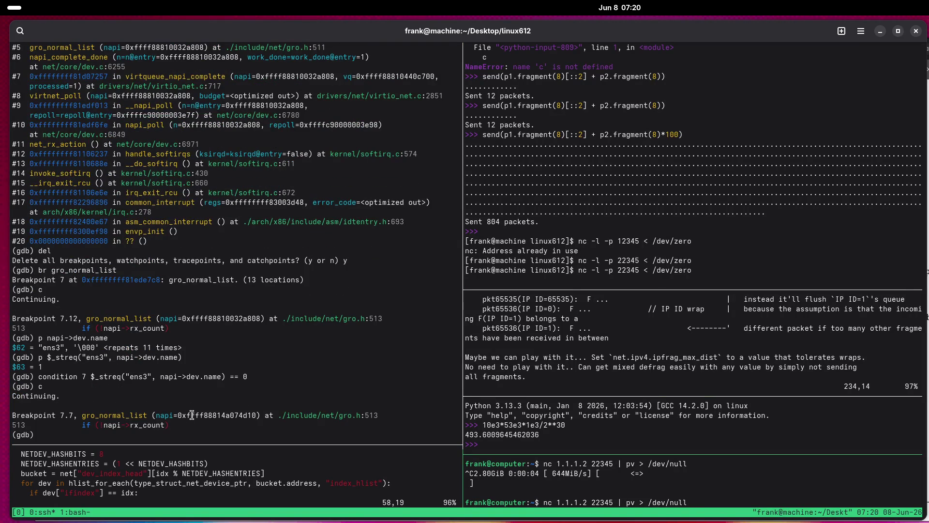
# Continue past four more gro_normal_list breakpoint hits.
pyautogui.click(192, 415)
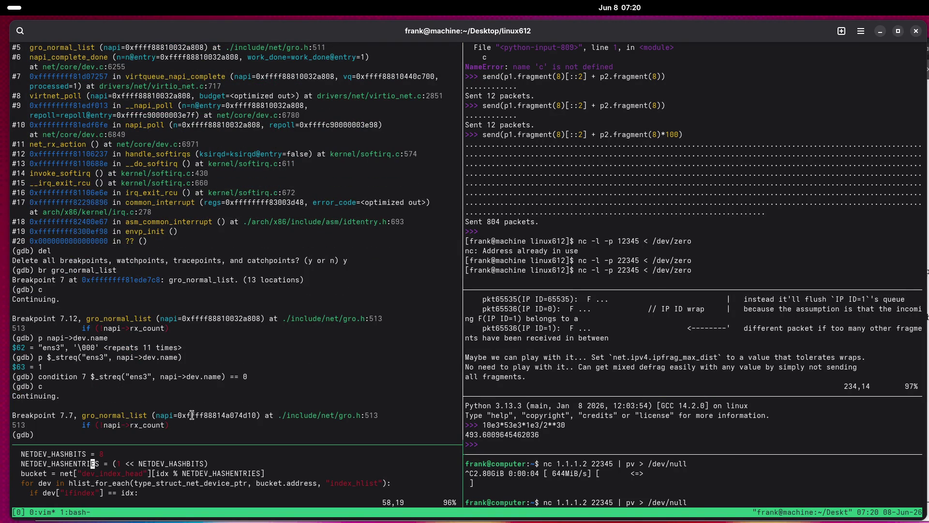
pyautogui.write('c')
pyautogui.press('Return')
pyautogui.write('c')
pyautogui.press('Return')
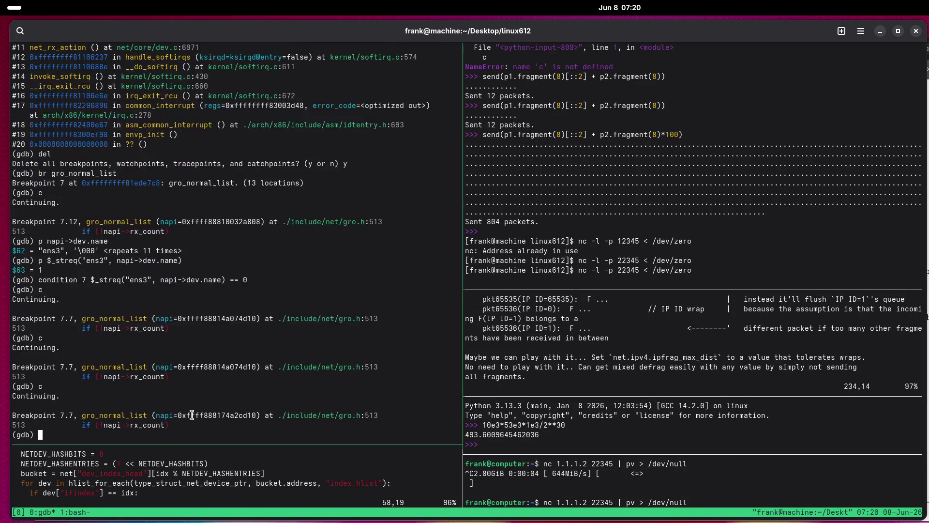
pyautogui.write('c')
pyautogui.press('Return')
pyautogui.write('c')
pyautogui.press('Return')
# Continue through further hits, then mark function 10000 to be skipped with skip 10000.
pyautogui.write('c')
pyautogui.press('Return')
pyautogui.write('c ')
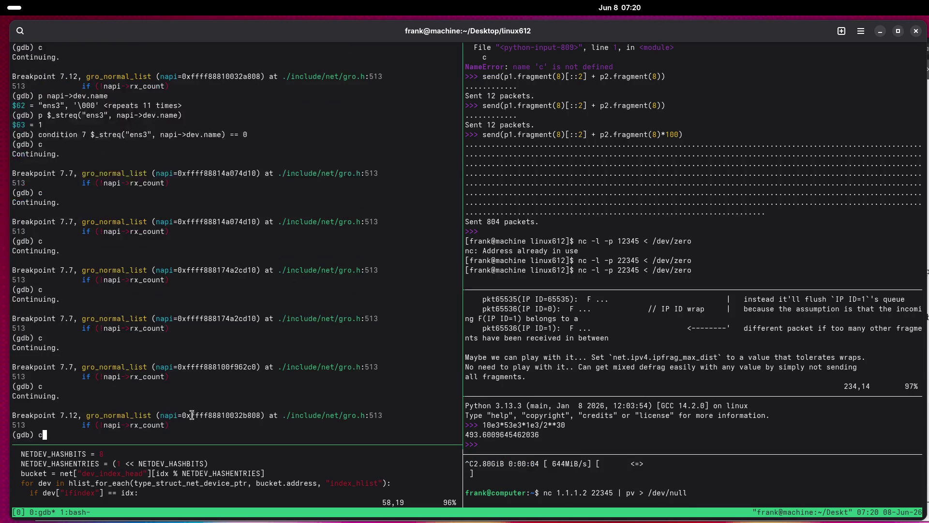
pyautogui.write('c c c c c c c c c c')
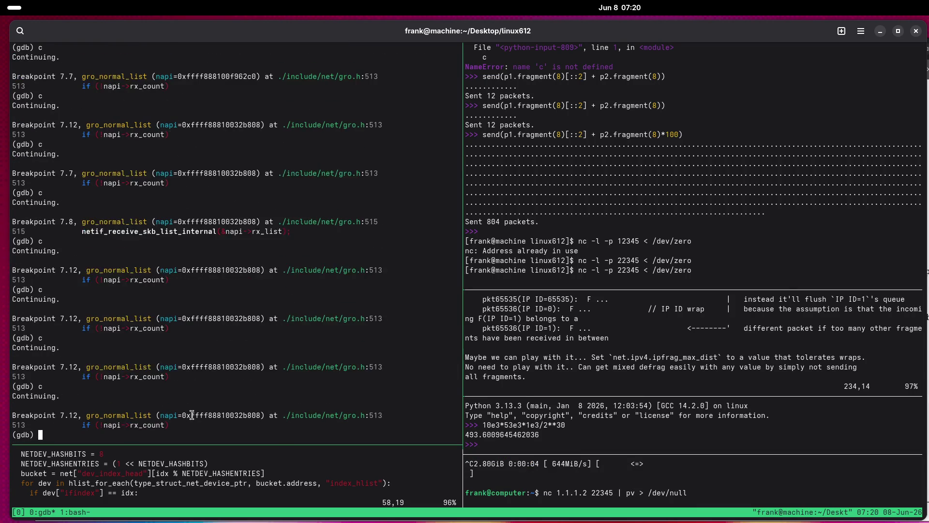
pyautogui.press('Return')
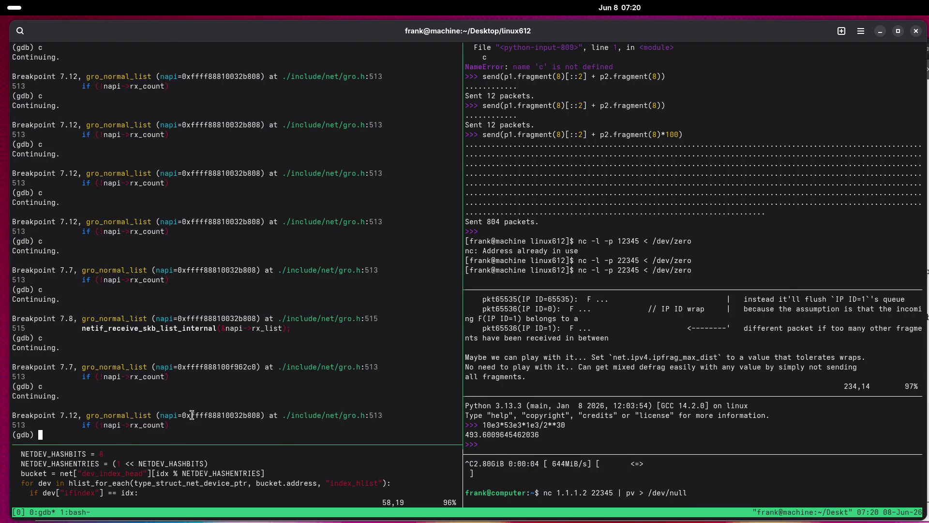
pyautogui.write('skip ')
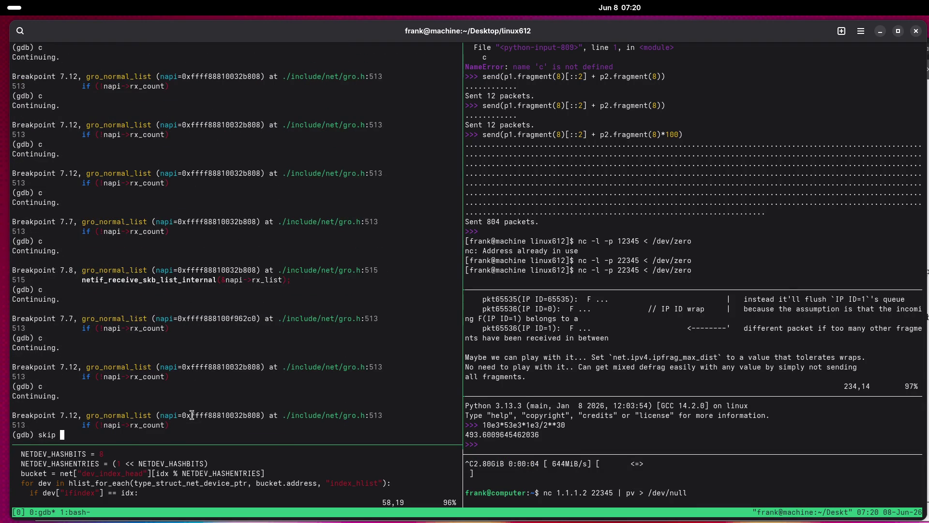
pyautogui.write('10000')
pyautogui.press('Return')
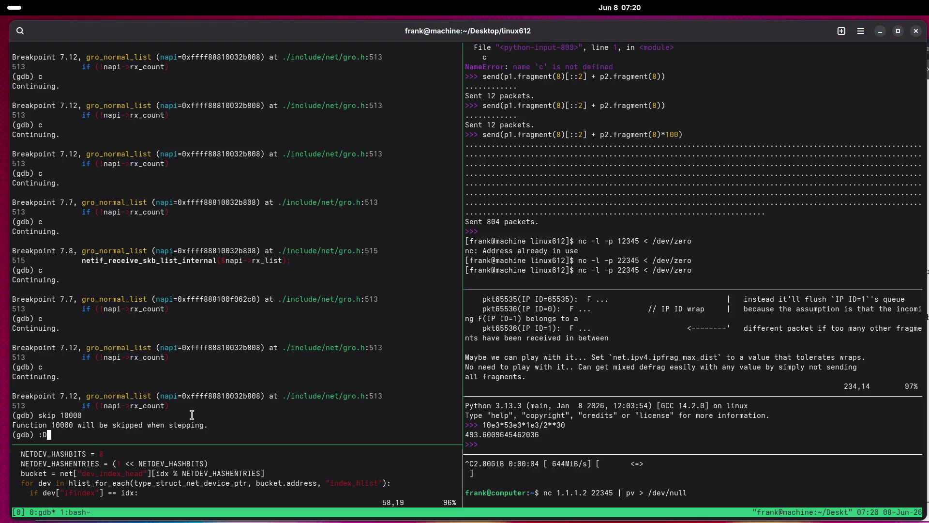
# Try the commands skip -1000 and skip -10000.
pyautogui.write('nosk')
pyautogui.press('BackSpace')
pyautogui.press('BackSpace')
pyautogui.press('BackSpace')
pyautogui.write('do')
pyautogui.press('Tab')
pyautogui.press('Tab')
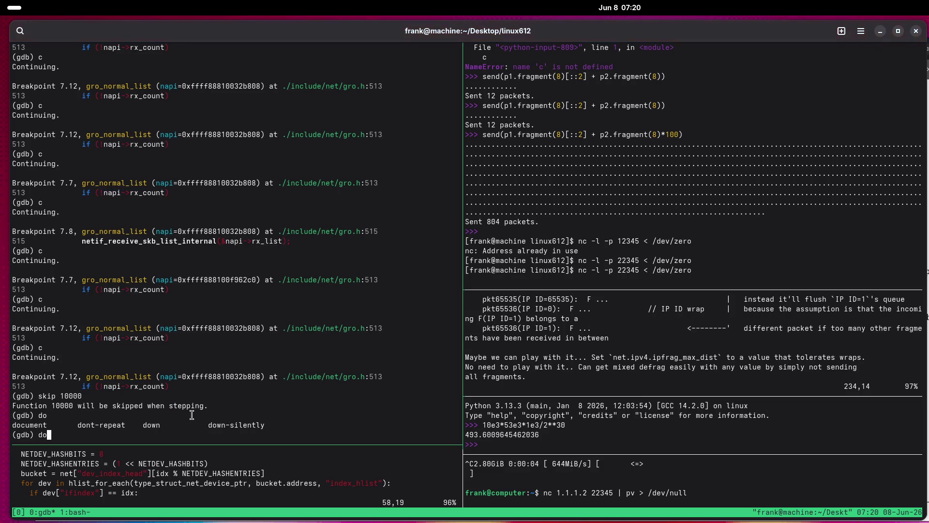
pyautogui.press('BackSpace')
pyautogui.press('BackSpace')
pyautogui.write('skip ')
pyautogui.write('-1000')
pyautogui.press('Return')
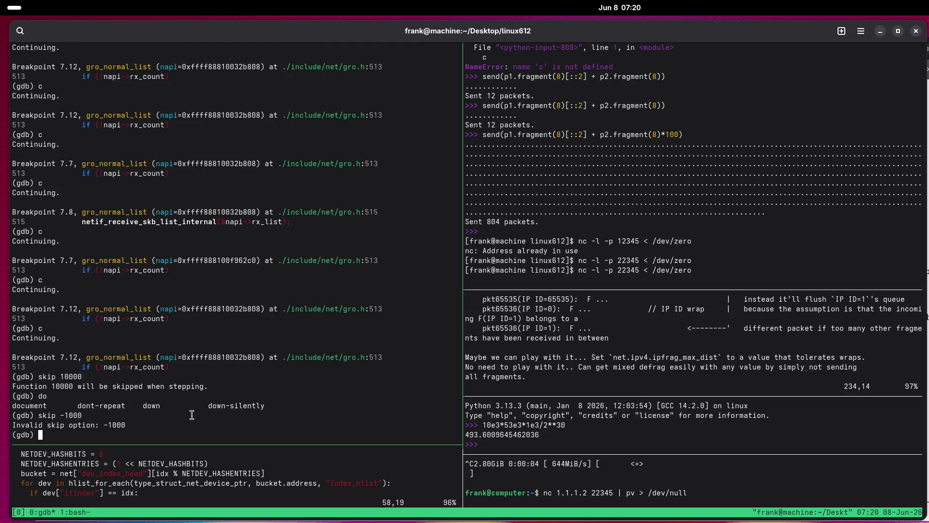
pyautogui.press('Up')
pyautogui.write('-')
pyautogui.press('Return')
pyautogui.press('Up')
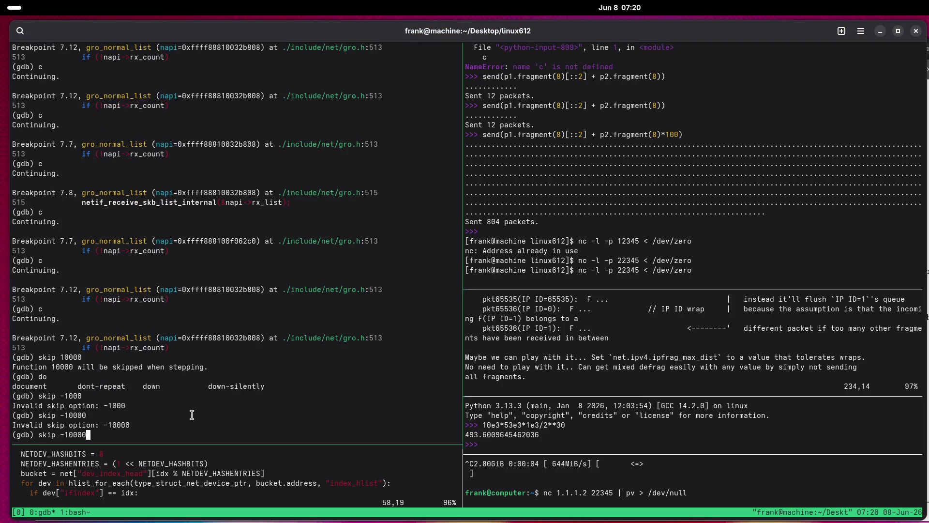
pyautogui.press('BackSpace')
pyautogui.press('BackSpace')
pyautogui.press('BackSpace')
# Show the help for skip, then delete all skip entries with skip delete.
pyautogui.write('help skip')
pyautogui.press('Return')
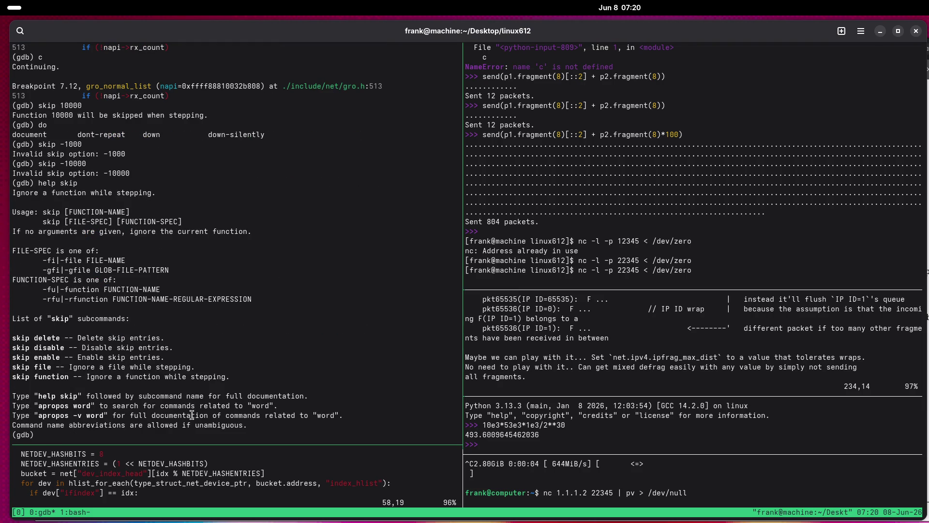
pyautogui.write('skip delete')
pyautogui.press('Return')
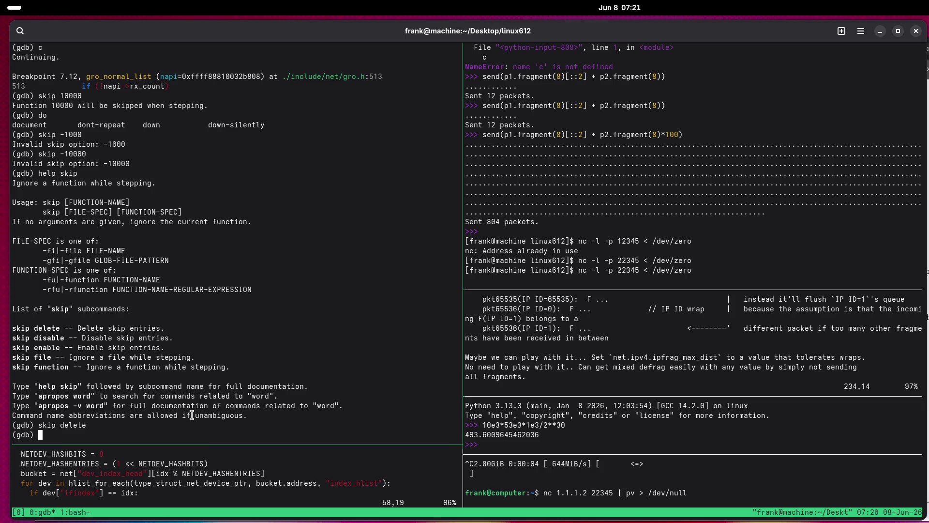
# Clear the pane and read the help for break and the breakpoints command list.
pyautogui.hotkey('ctrl', 'l')
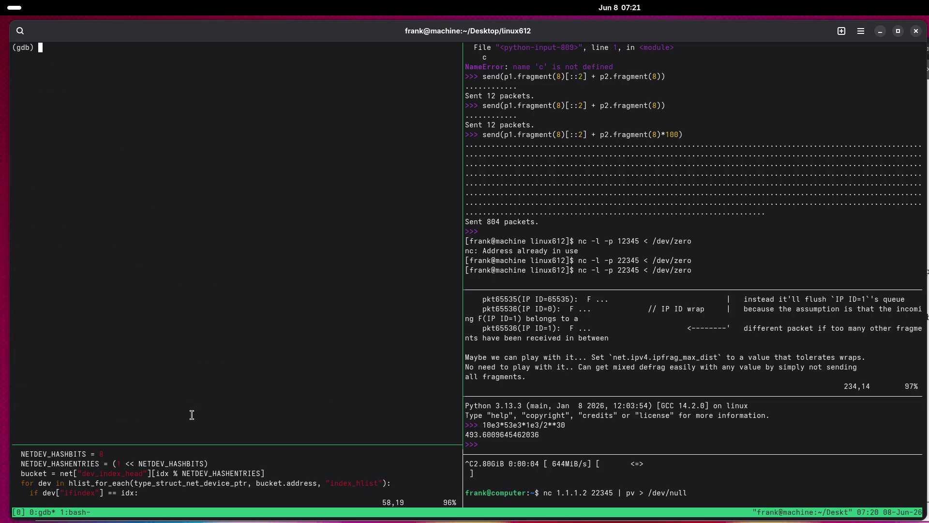
pyautogui.write('info')
pyautogui.press('BackSpace')
pyautogui.press('BackSpace')
pyautogui.press('BackSpace')
pyautogui.write('help b')
pyautogui.press('Return')
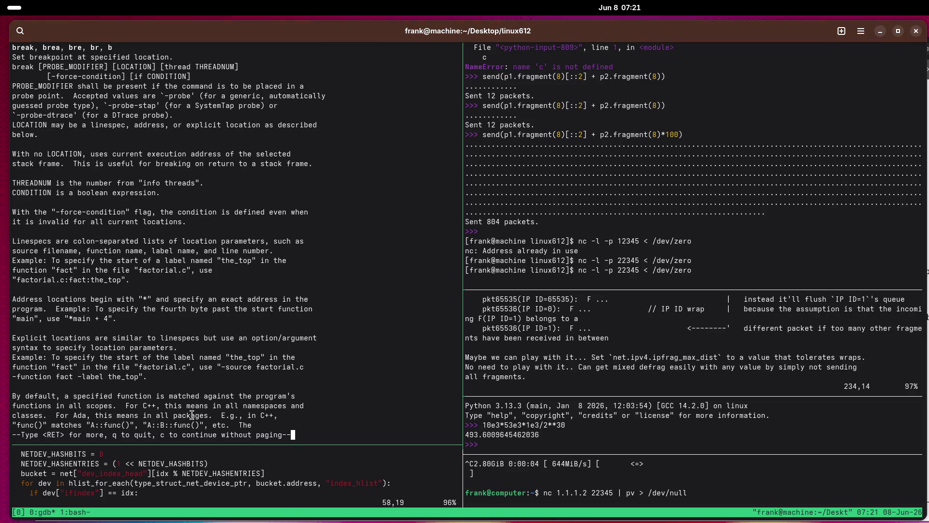
pyautogui.press('Return')
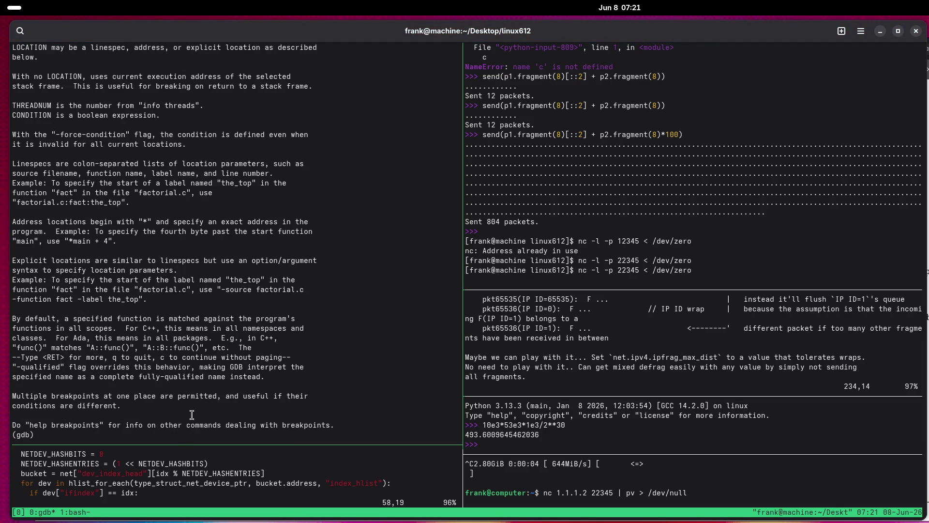
pyautogui.write('help break')
pyautogui.write('points')
pyautogui.press('Return')
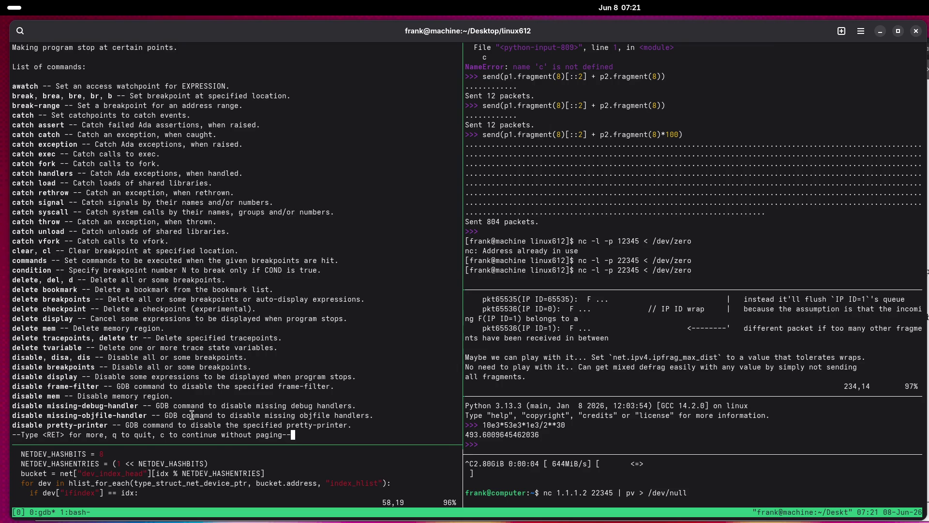
pyautogui.press('Return')
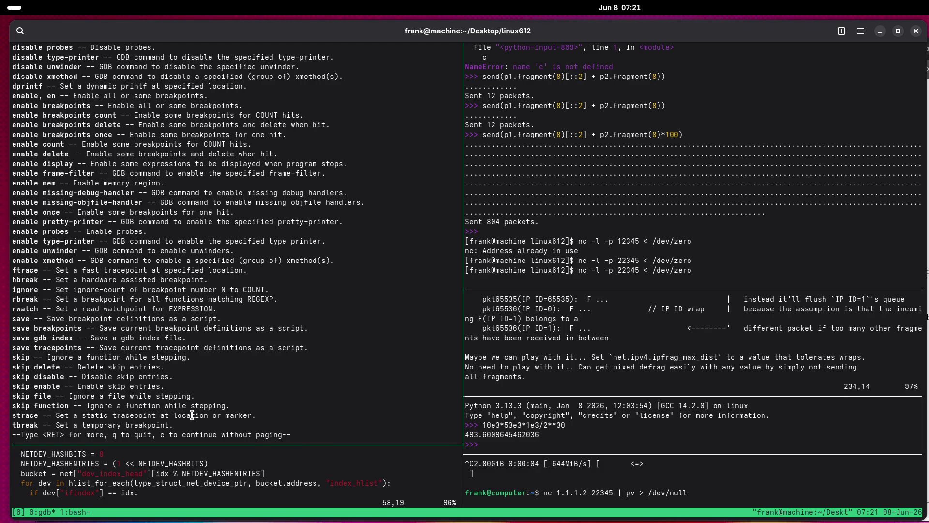
# Page through help breakpoints again, then run apropos count to list count-related commands.
pyautogui.write('help breakpoints')
pyautogui.press('BackSpace')
pyautogui.press('BackSpace')
pyautogui.press('BackSpace')
pyautogui.write('q')
pyautogui.press('Return')
pyautogui.press('Up')
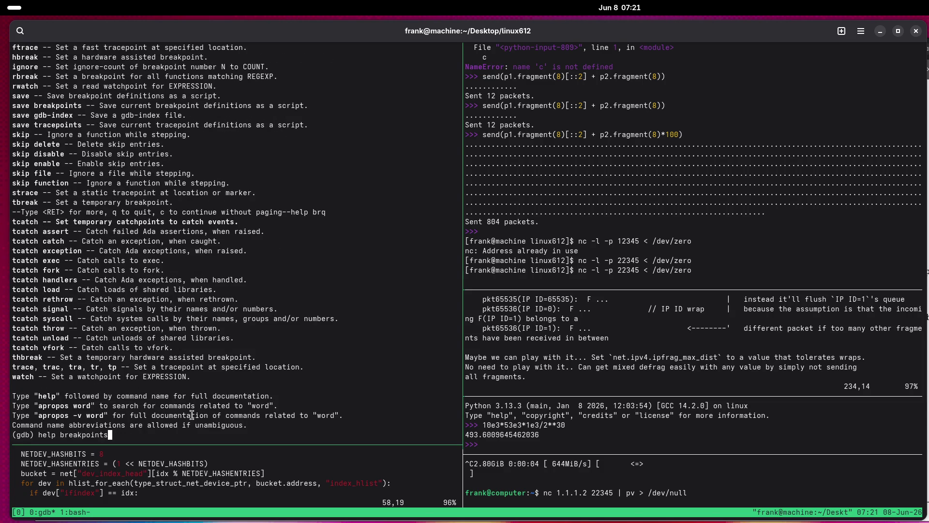
pyautogui.press('Return')
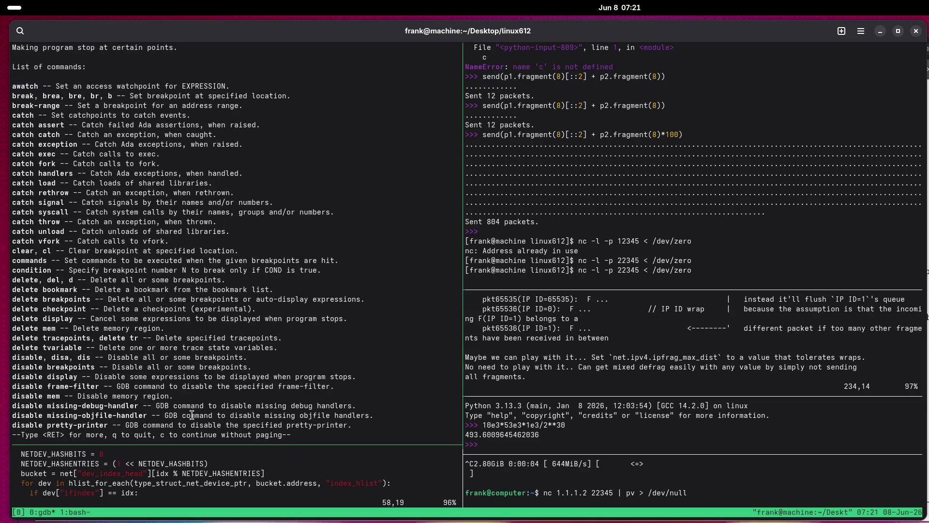
pyautogui.press('Return')
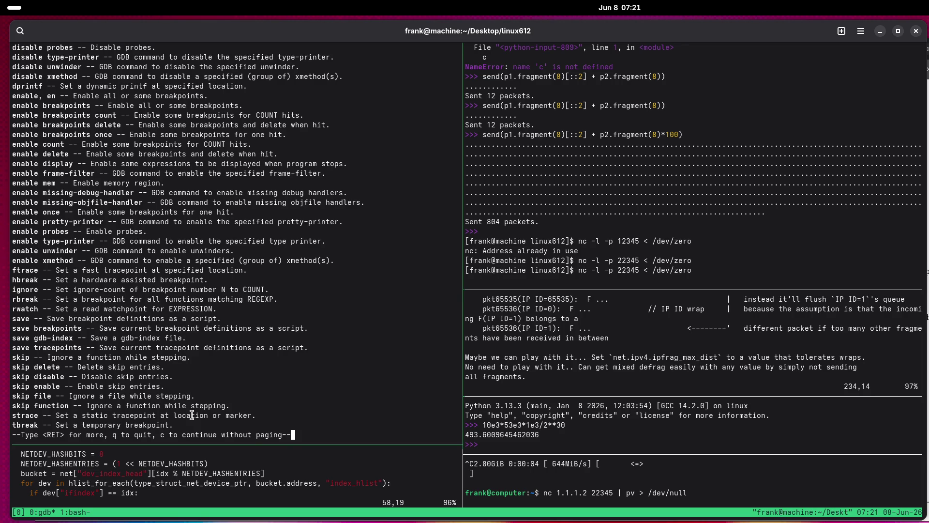
pyautogui.press('Return')
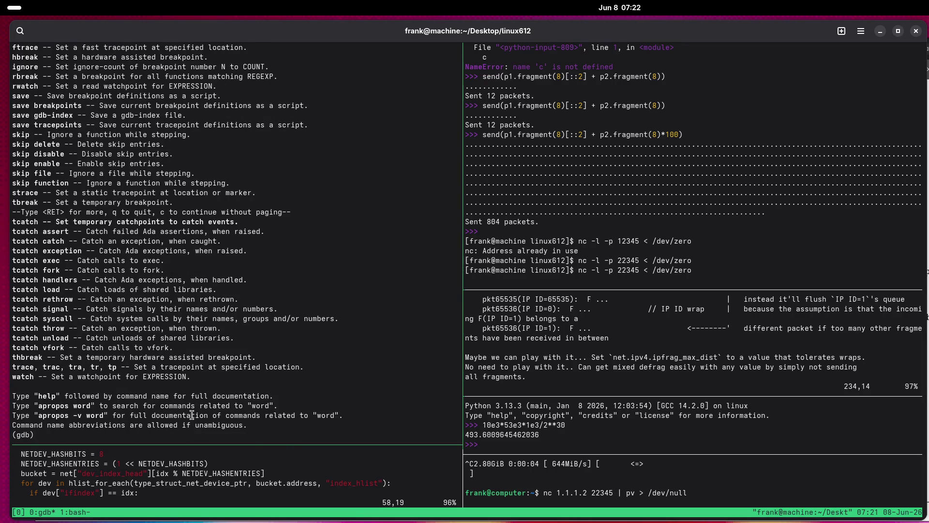
pyautogui.write('ap')
pyautogui.write('ropos count')
pyautogui.hotkey('ctrl', 'l')
pyautogui.press('Return')
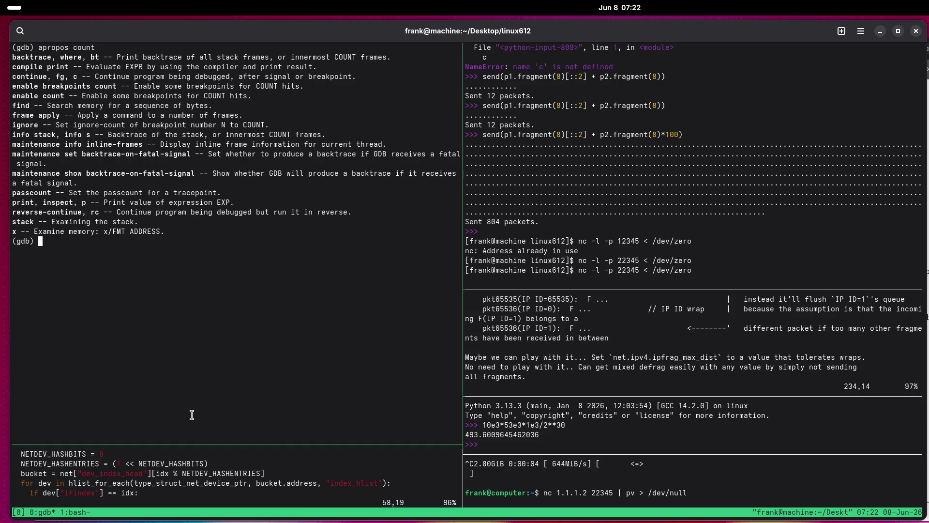
# Show the help for enable count, which enables breakpoints for COUNT hits.
pyautogui.write('jelp ema')
pyautogui.press('BackSpace')
pyautogui.press('BackSpace')
pyautogui.press('BackSpace')
pyautogui.write('help ena')
pyautogui.write('ble count')
pyautogui.press('Return')
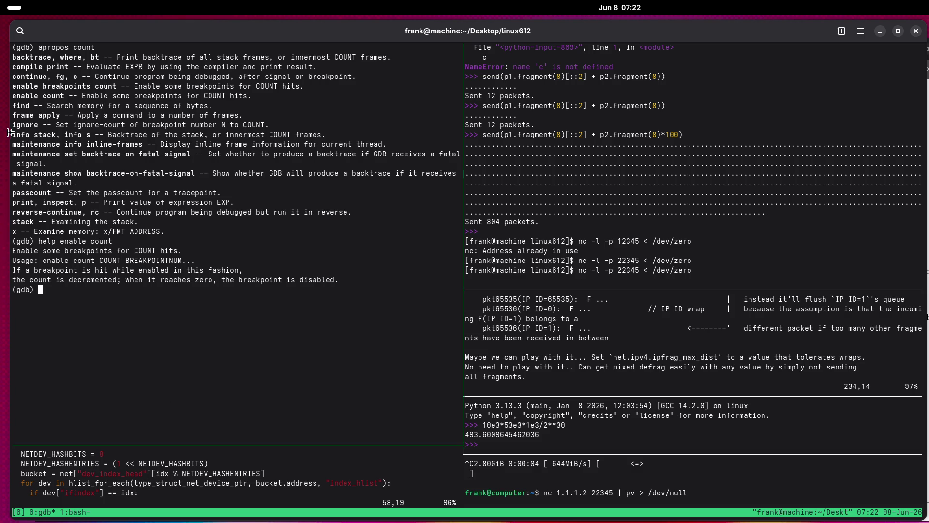
# List breakpoints, make breakpoint 7 ignore its next 1000 hits, and resume the kernel.
pyautogui.write('info br')
pyautogui.press('Return')
pyautogui.write('igno')
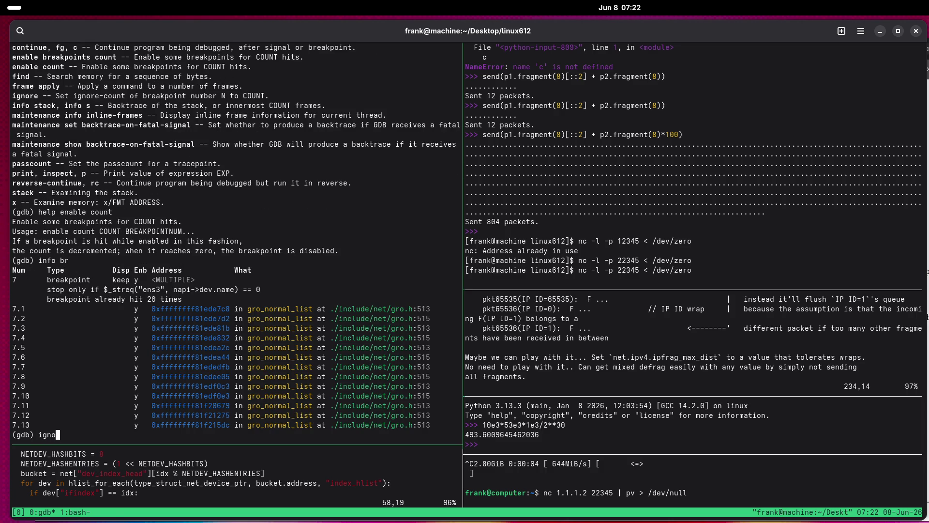
pyautogui.write('re 7 1000')
pyautogui.press('Return')
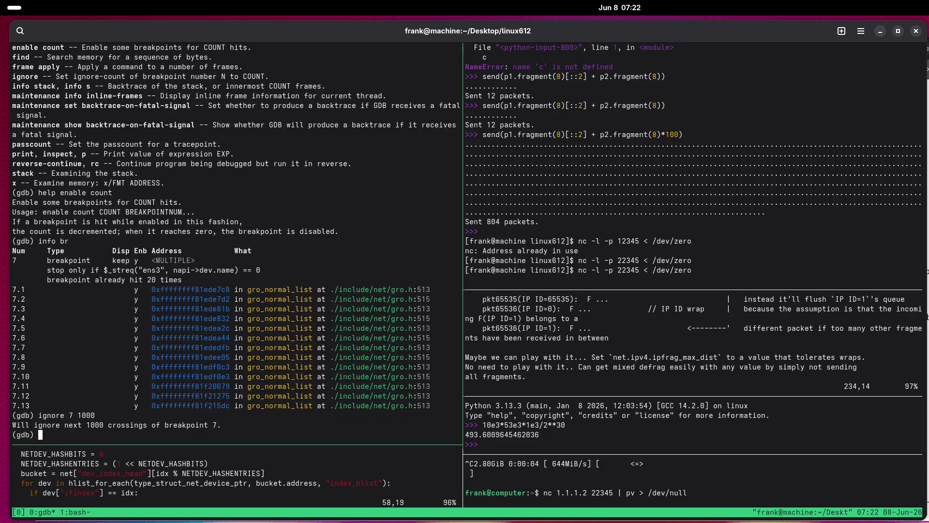
pyautogui.write('c')
pyautogui.press('Return')
# Start the netcat download in the client pane and return to the debugger.
pyautogui.hotkey('ctrl', 'b')
pyautogui.press('Right')
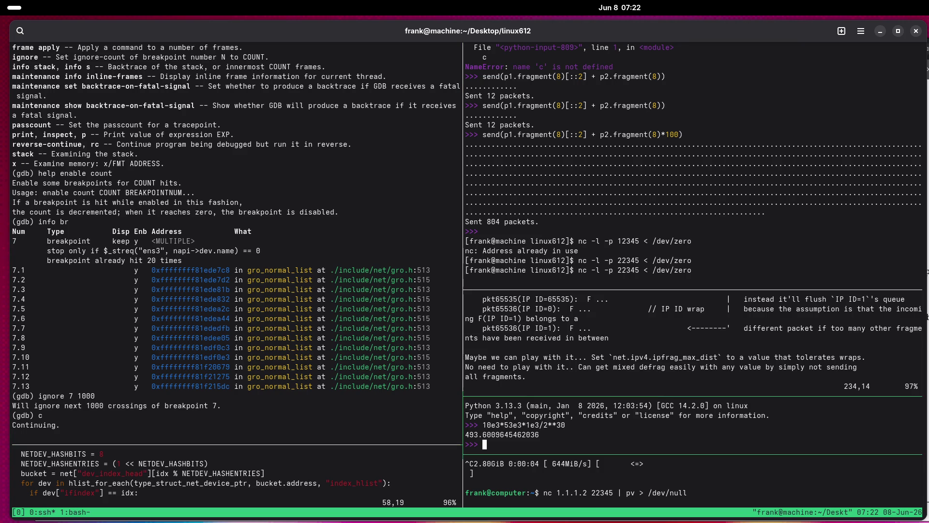
pyautogui.hotkey('ctrl', 'b')
pyautogui.press('Down')
pyautogui.press('Return')
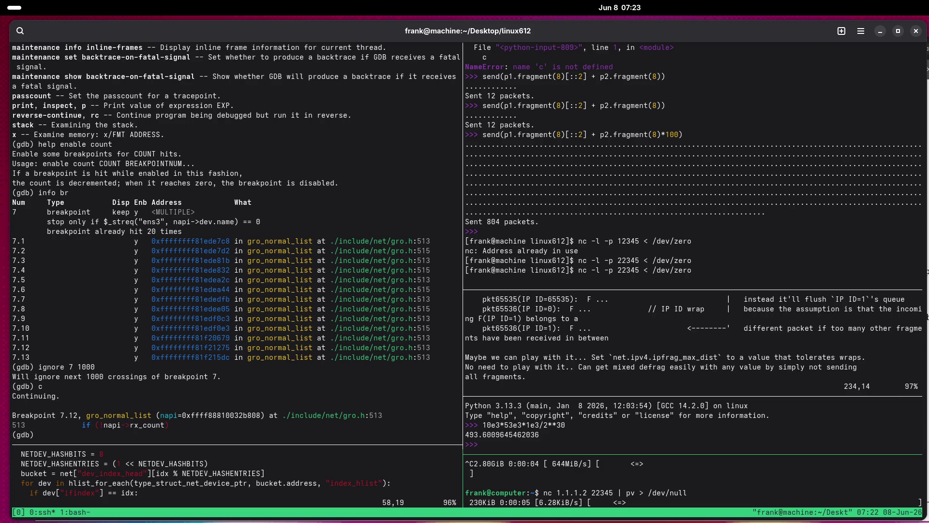
pyautogui.click(40, 435)
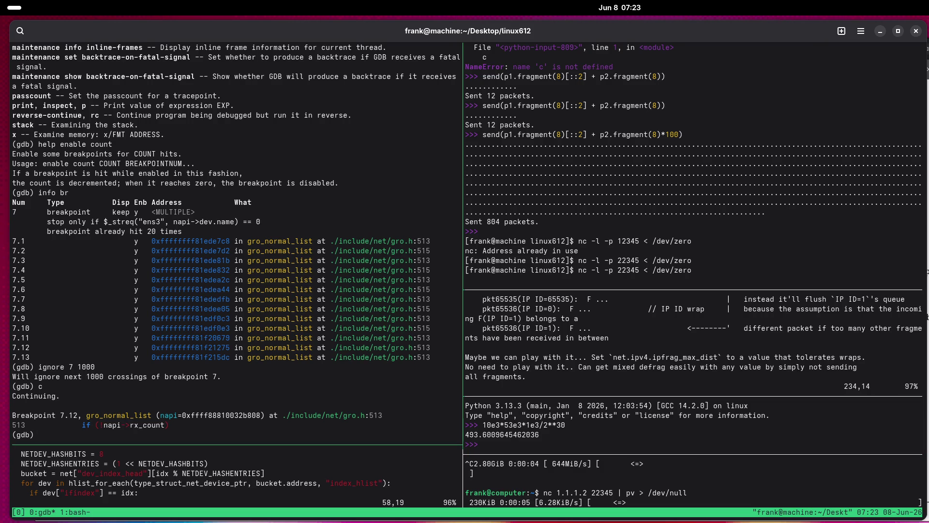
# Make breakpoint 7 ignore its next 10000 hits and resume the kernel.
pyautogui.press('Up')
pyautogui.press('Up')
pyautogui.write('0')
pyautogui.press('Return')
pyautogui.write('c')
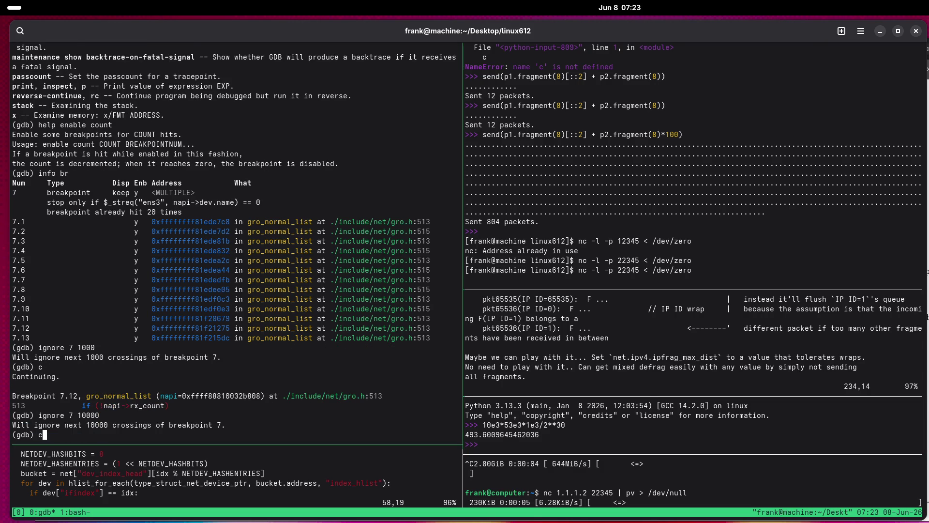
pyautogui.press('Return')
pyautogui.click(484, 444)
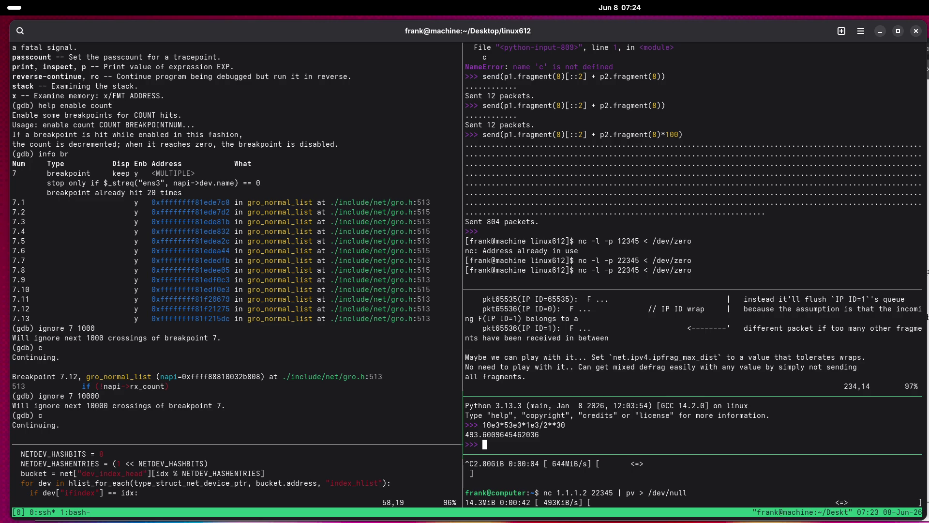
# Bring Firefox forward to view the Broadcom earnings call tab, then return to the terminal.
pyautogui.press('super')
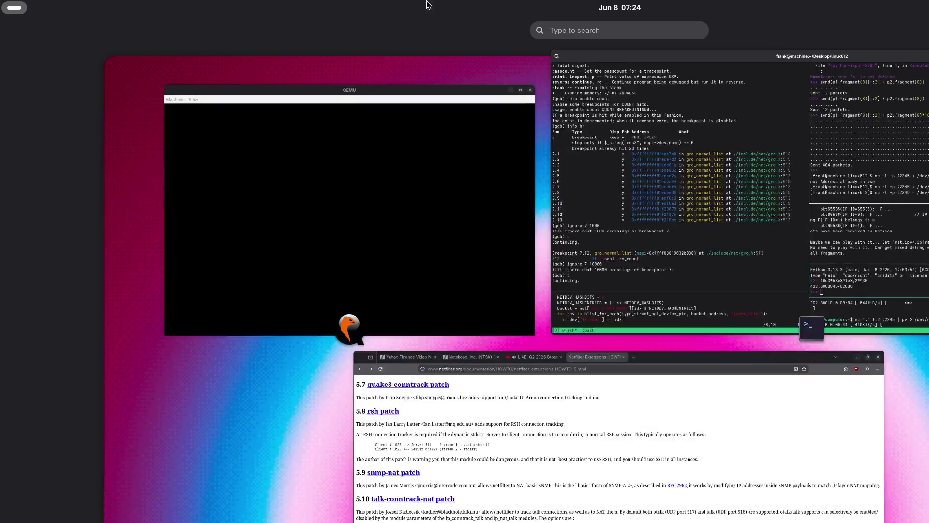
pyautogui.click(621, 423)
pyautogui.click(347, 49)
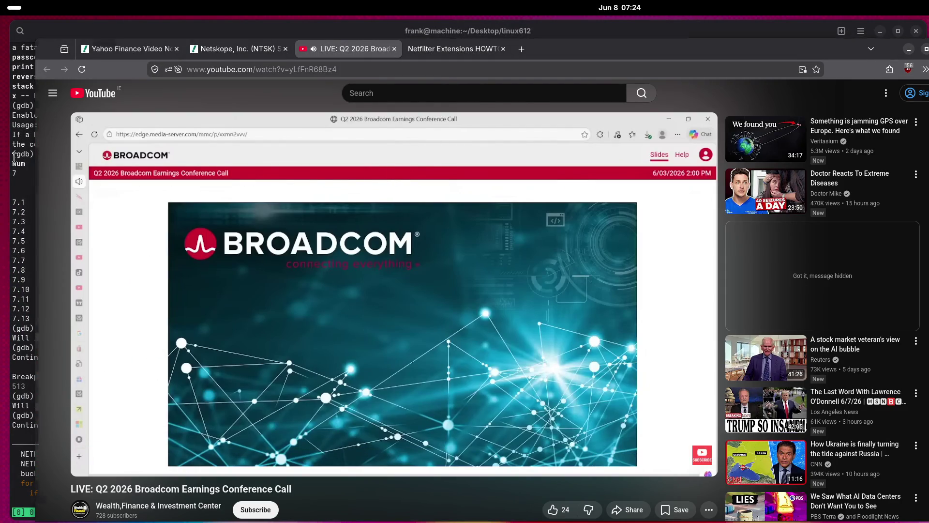
pyautogui.hotkey('alt', 'Tab')
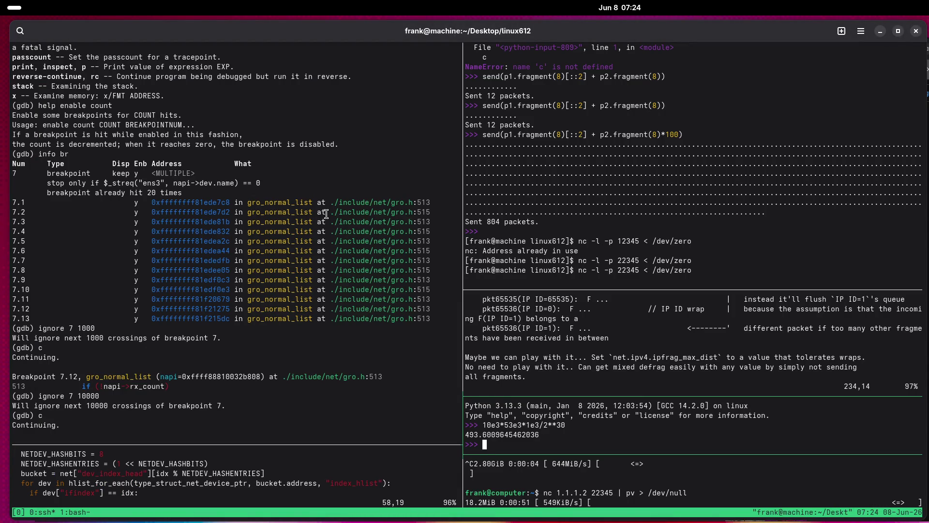
# Close the YouTube earnings call tab and switch to the Yahoo Finance live page.
pyautogui.press('super')
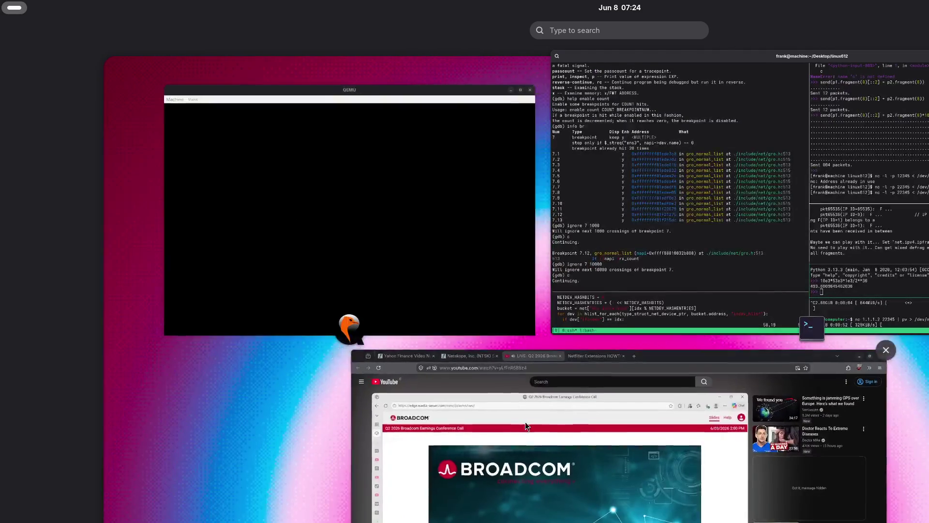
pyautogui.click(524, 421)
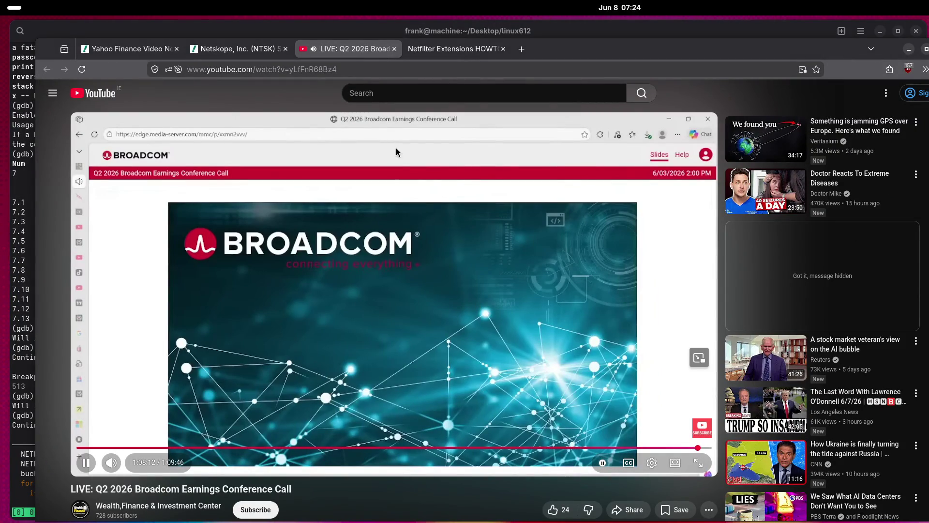
pyautogui.click(396, 51)
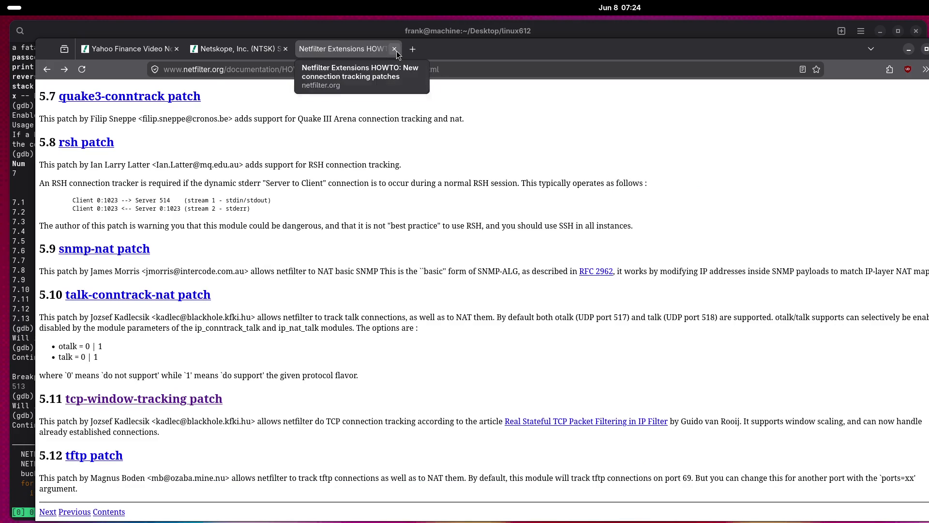
pyautogui.click(130, 52)
# Start the Yahoo Finance live video playing and unmute it.
pyautogui.click(137, 447)
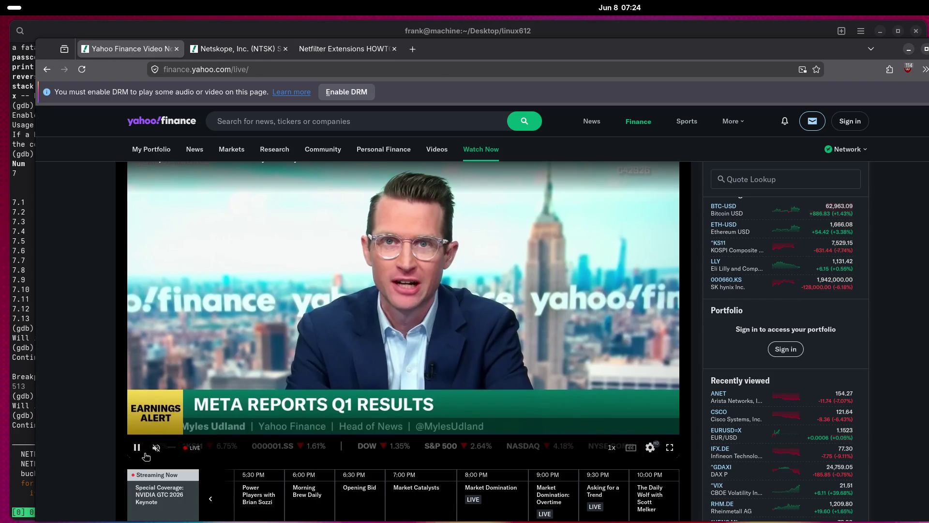
pyautogui.click(163, 449)
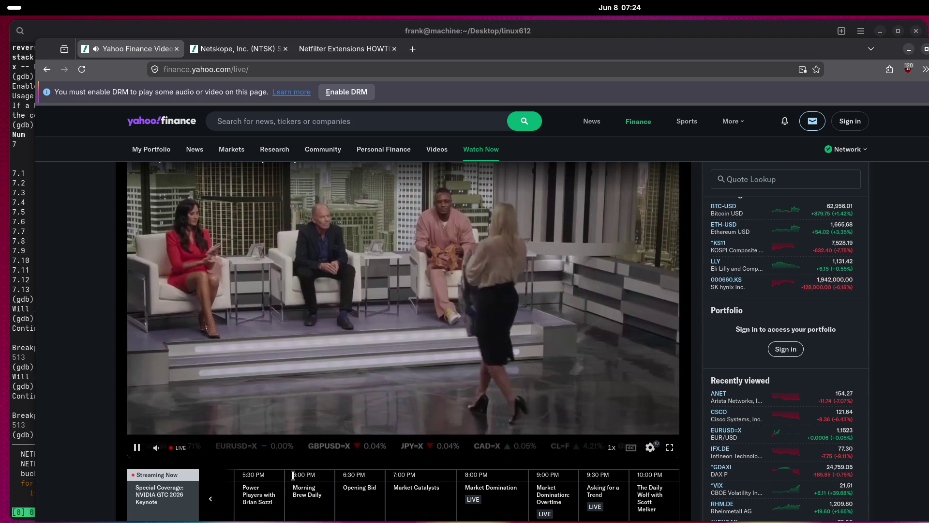
pyautogui.scroll(-3, 343, 487)
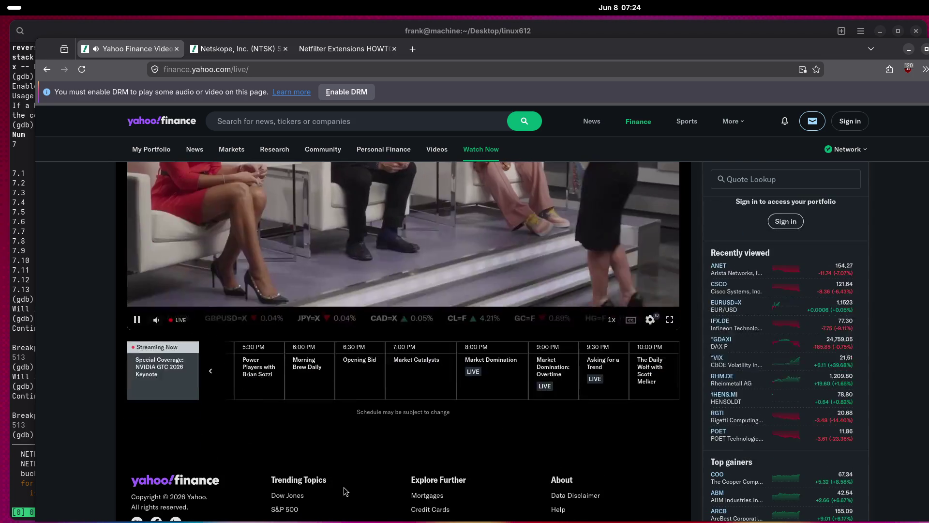
pyautogui.scroll(3, 345, 486)
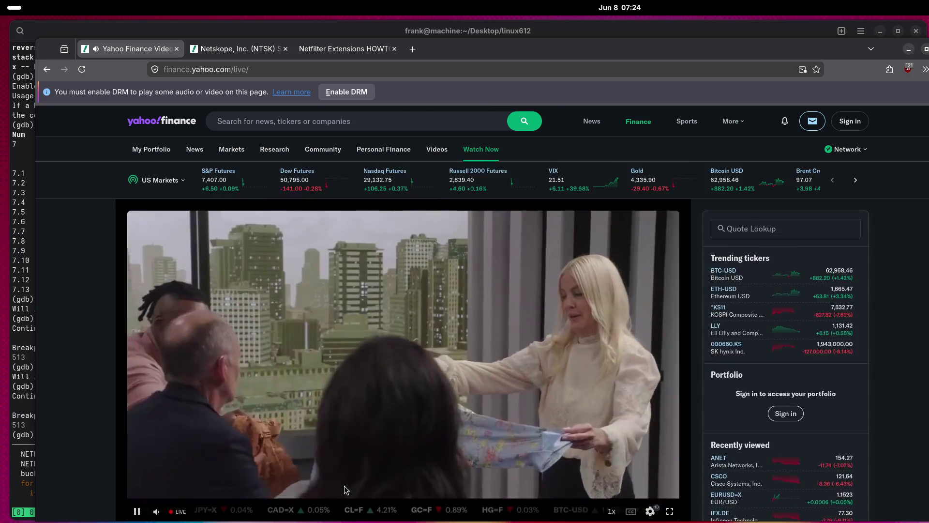
pyautogui.scroll(-3, 344, 486)
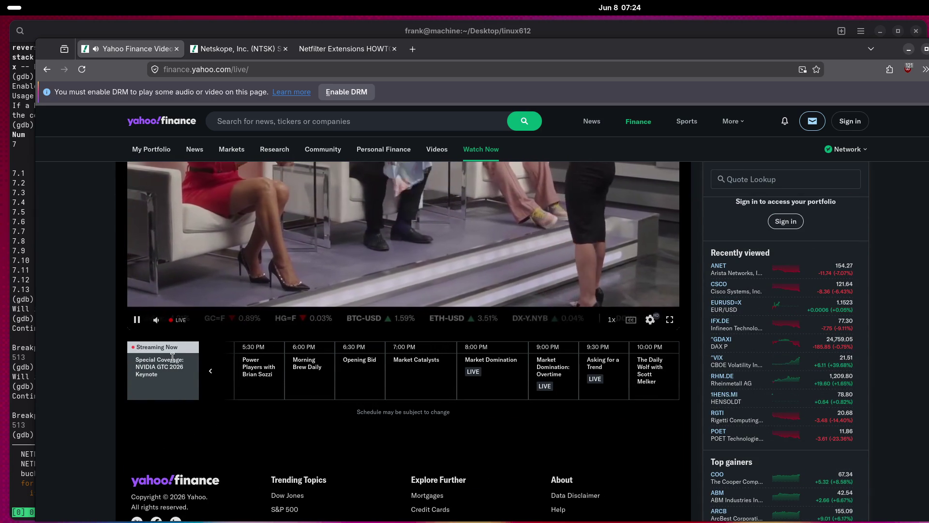
pyautogui.scroll(3, 81, 374)
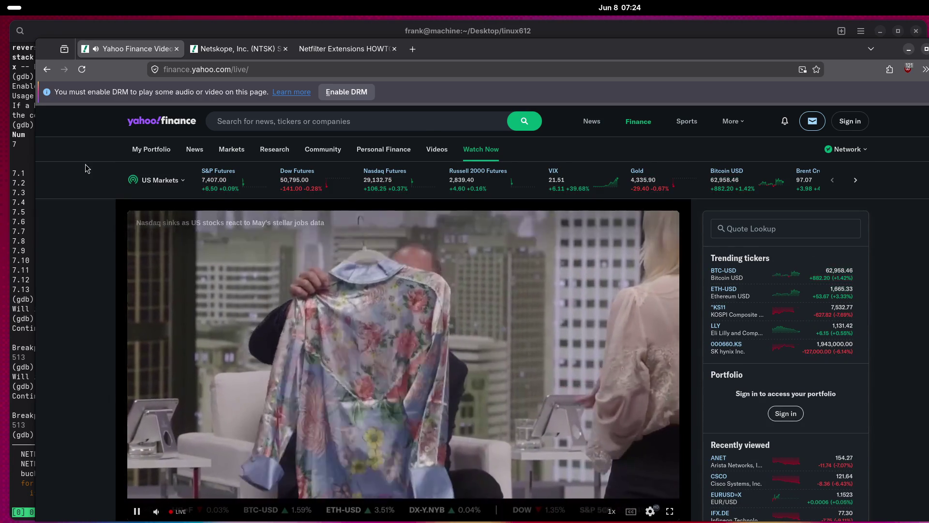
# Reload the Watch Now page and unmute the live stream again.
pyautogui.press('F5')
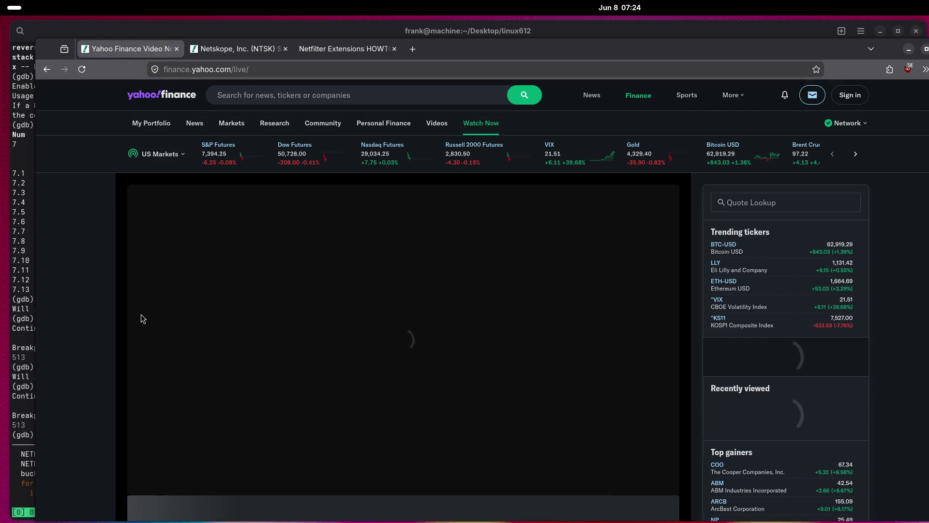
pyautogui.scroll(-2, 216, 324)
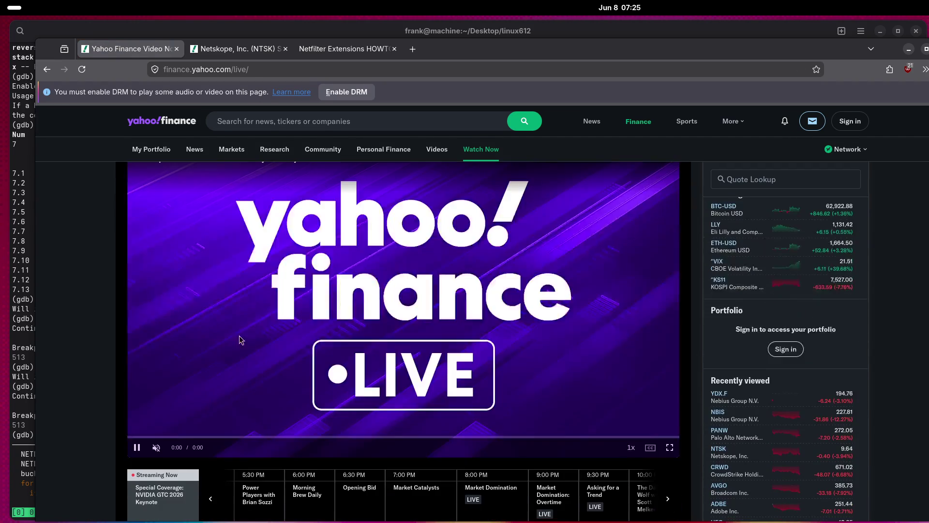
pyautogui.click(156, 448)
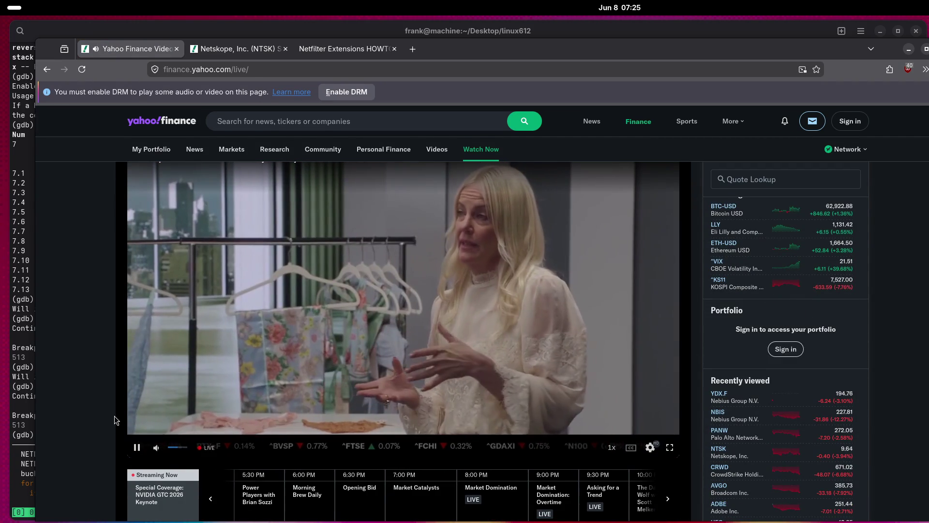
pyautogui.scroll(2, 83, 367)
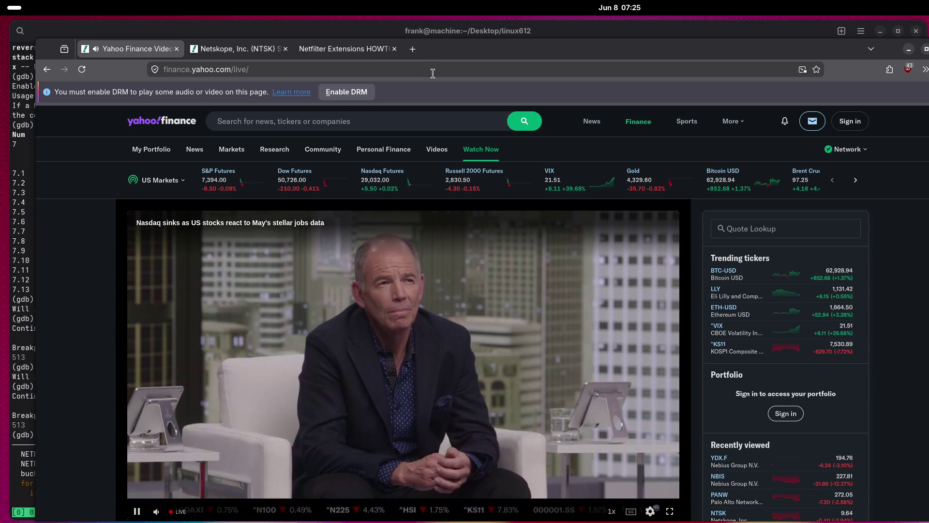
# Type 'what is this shit' into the address bar, then dismiss the suggestions without searching.
pyautogui.click(432, 73)
pyautogui.write('what is this shit')
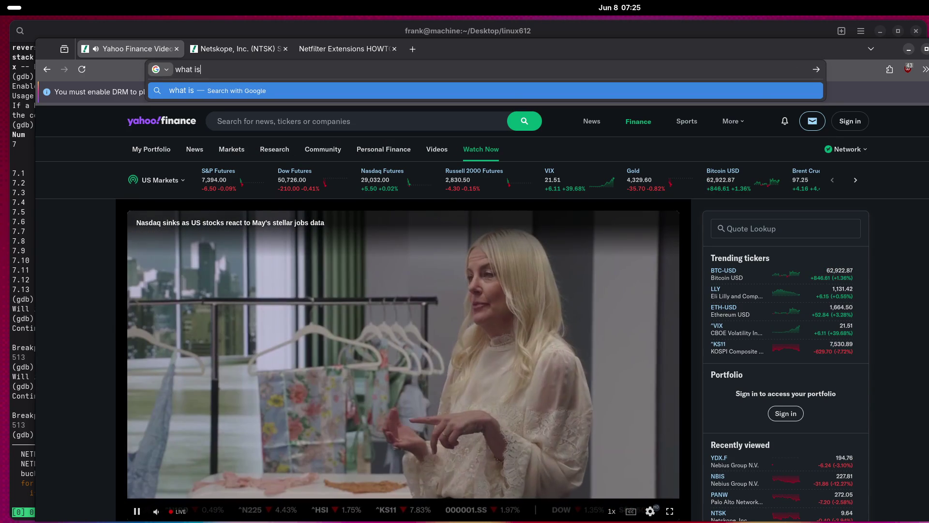
pyautogui.click(90, 233)
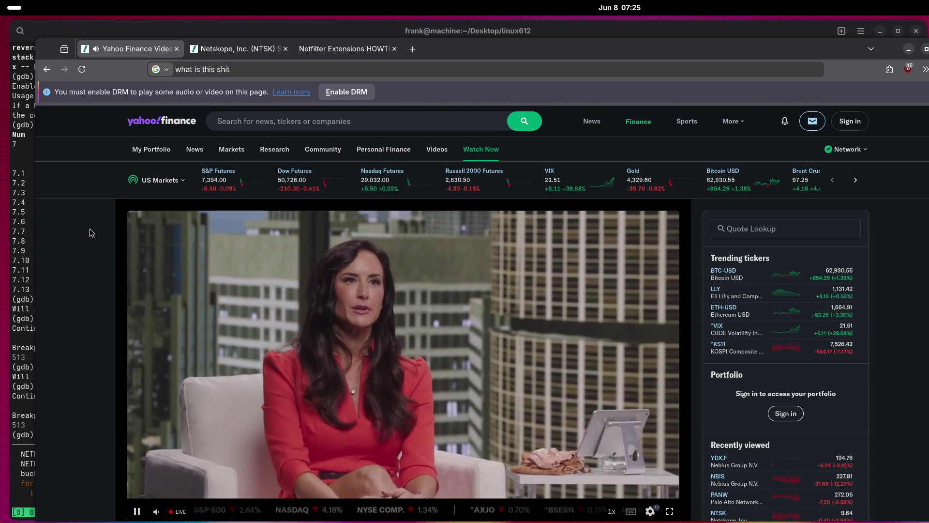
# Page the show schedule one slot later and back, selecting the NVIDIA GTC 2026 Keynote title.
pyautogui.scroll(-2, 91, 224)
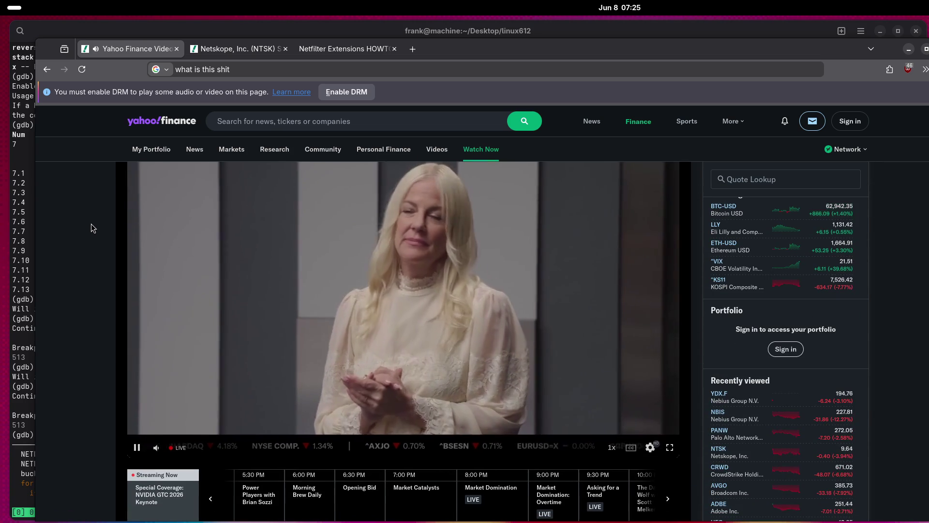
pyautogui.scroll(-5, 91, 223)
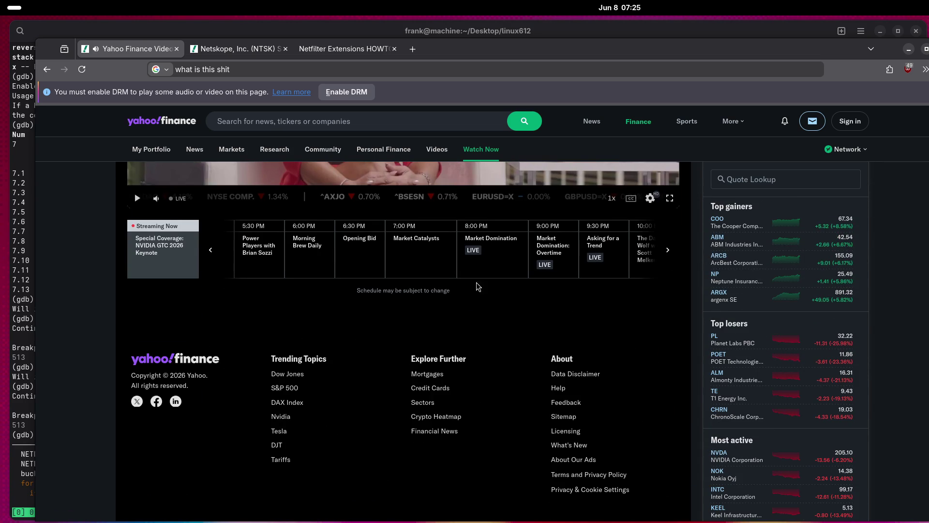
pyautogui.click(669, 251)
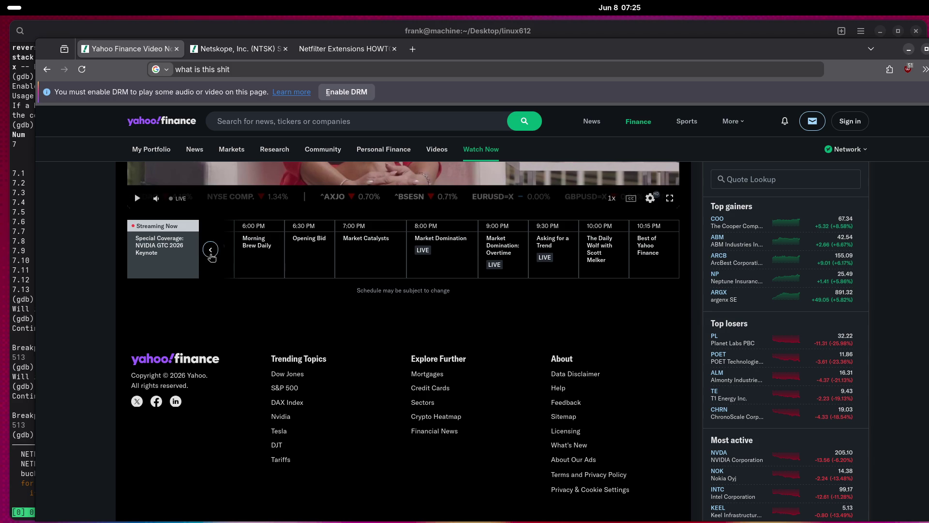
pyautogui.click(211, 250)
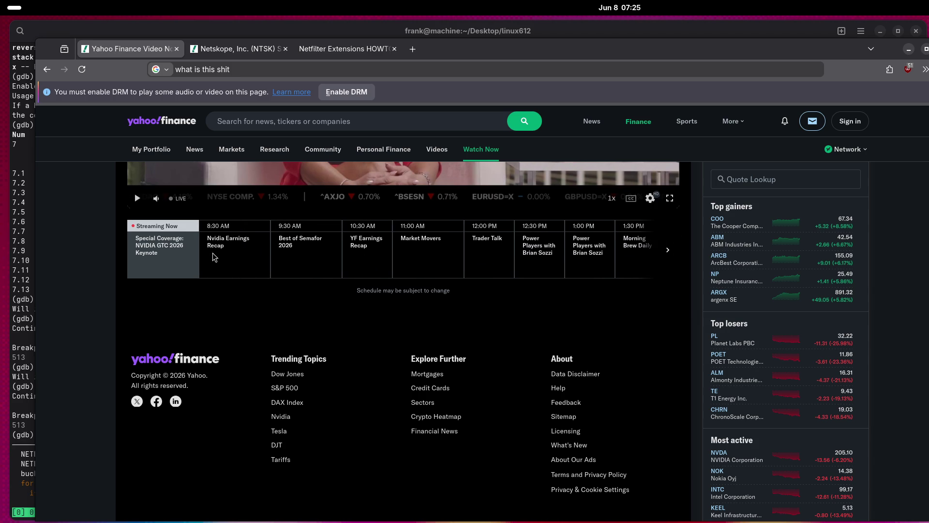
pyautogui.doubleClick(171, 226)
pyautogui.moveTo(144, 245); pyautogui.dragTo(192, 255)
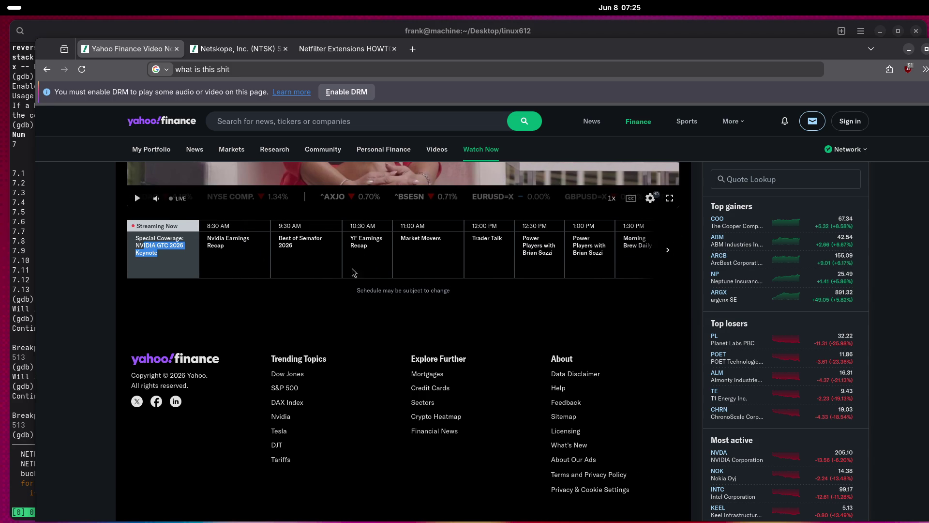
# Switch to the Netskope (NTSK) quote page.
pyautogui.scroll(5, 369, 301)
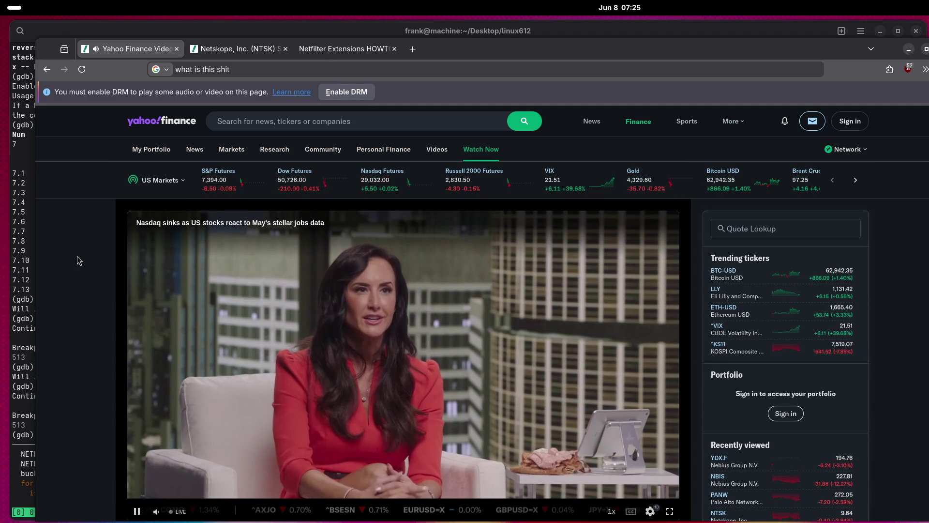
pyautogui.scroll(-5, 80, 257)
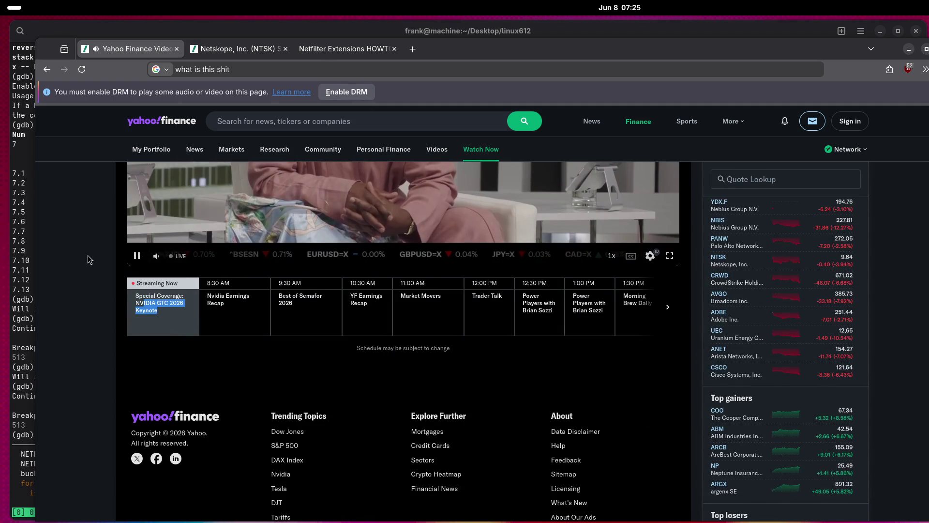
pyautogui.scroll(5, 88, 255)
pyautogui.scroll(-1, 89, 257)
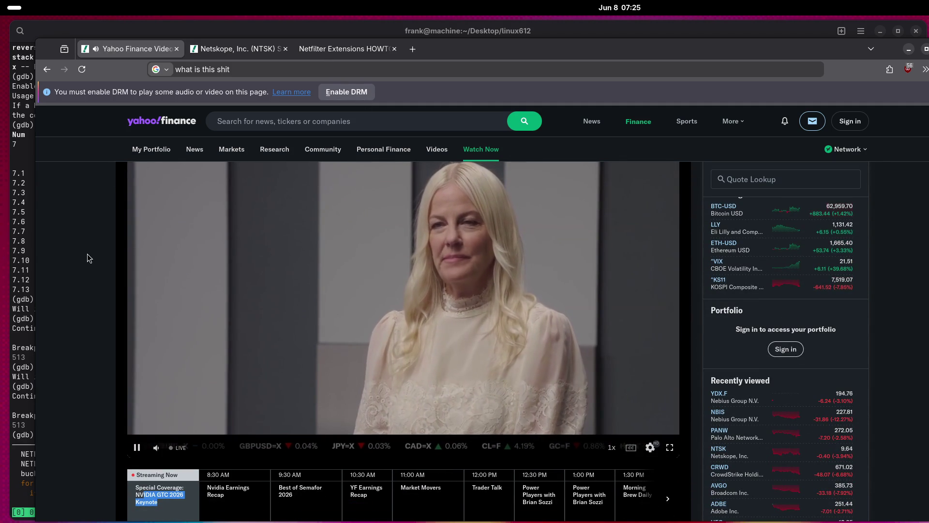
pyautogui.click(256, 52)
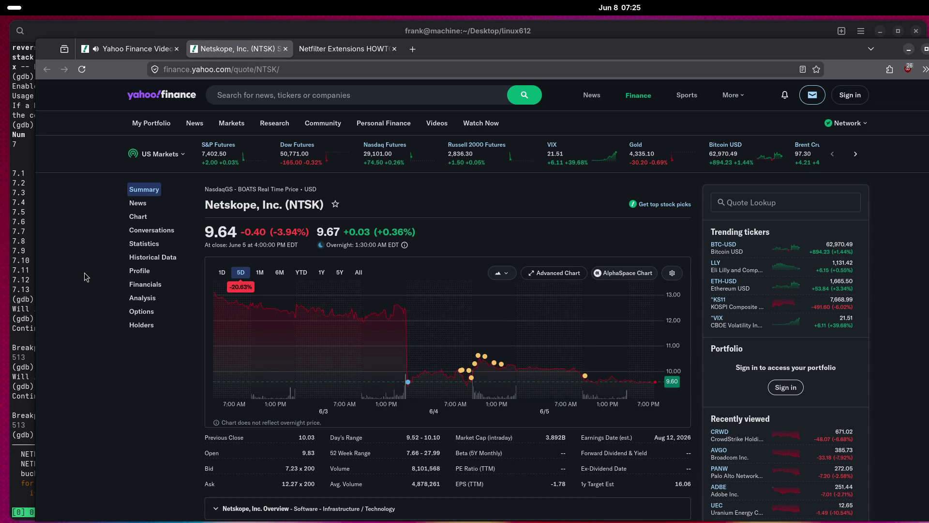
# Close the Netfilter Extensions HOWTO tab.
pyautogui.click(332, 56)
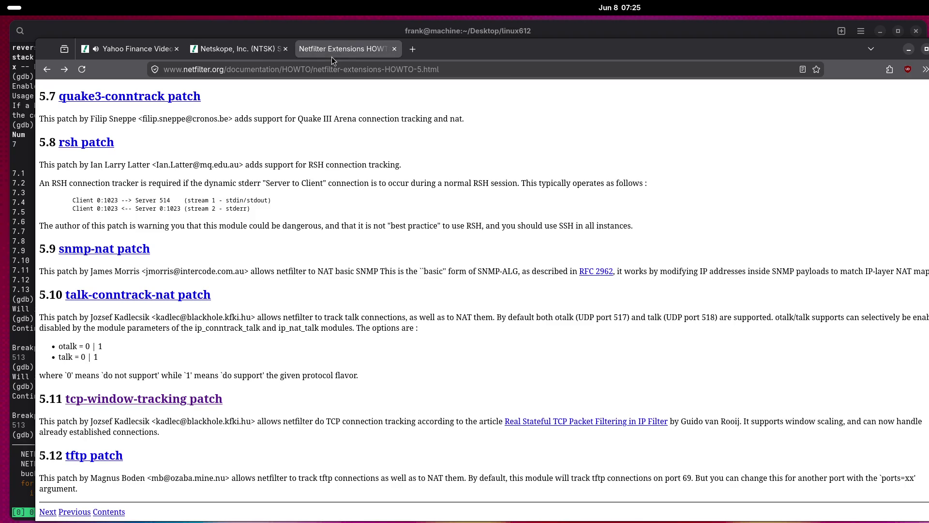
pyautogui.click(395, 50)
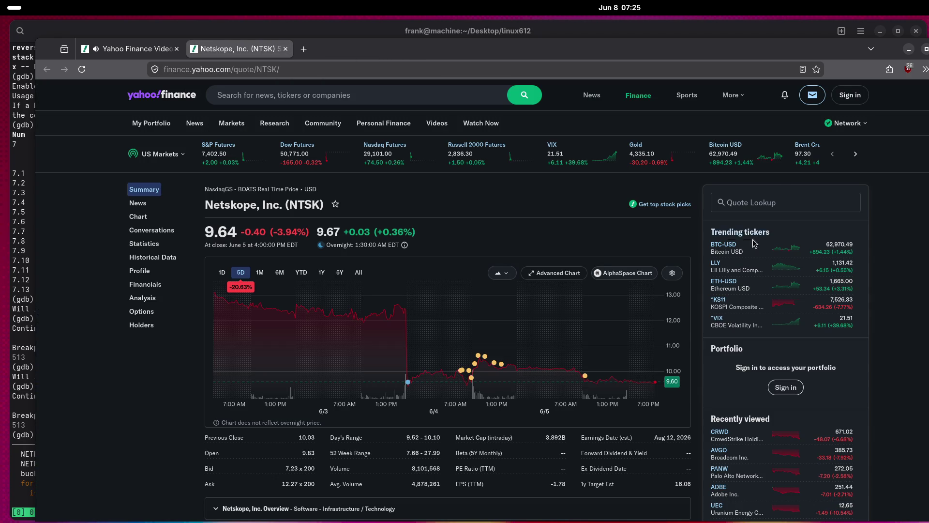
pyautogui.scroll(-2, 912, 410)
pyautogui.scroll(-3, 911, 410)
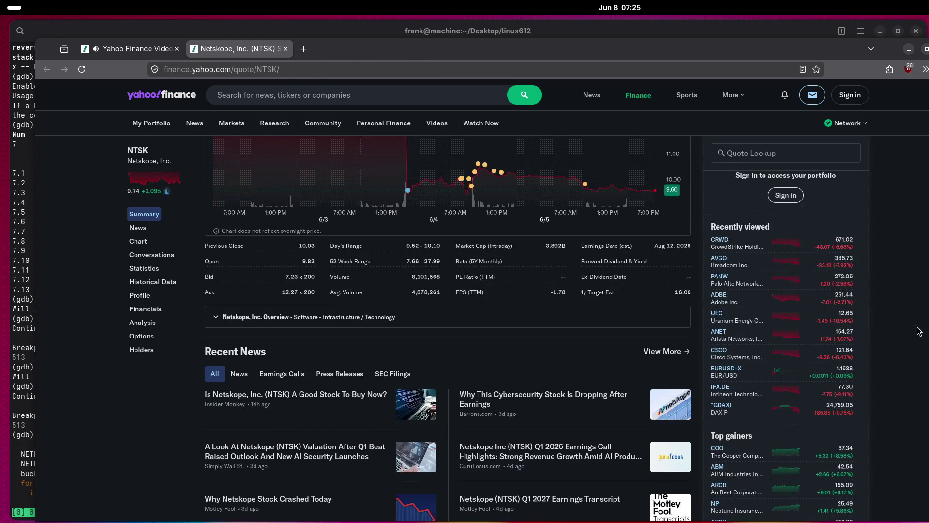
# Open the Broadcom (AVGO) quote from Recently viewed, then return to the live video.
pyautogui.click(720, 258)
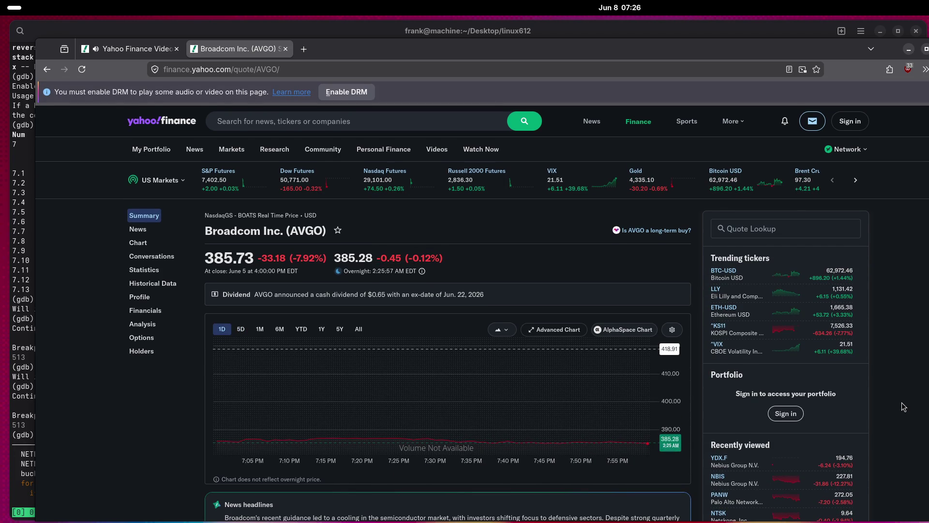
pyautogui.scroll(-2, 901, 389)
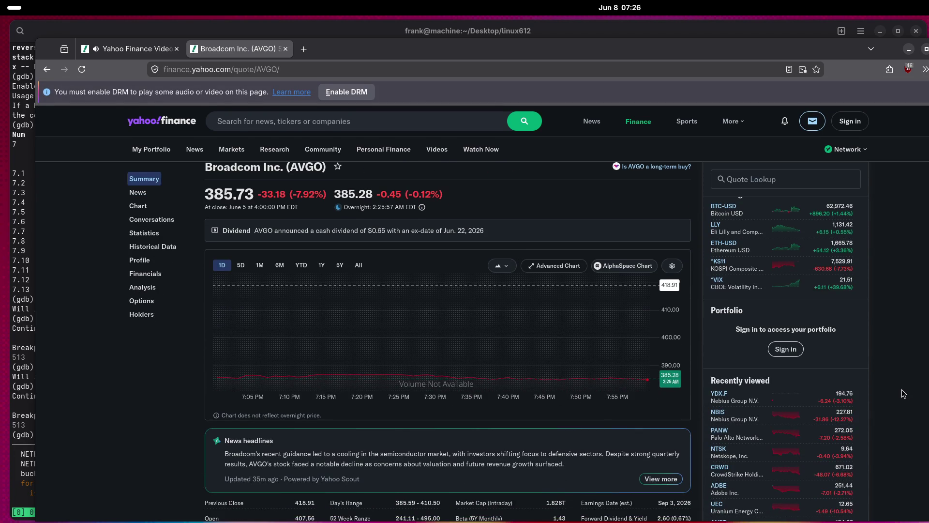
pyautogui.click(130, 49)
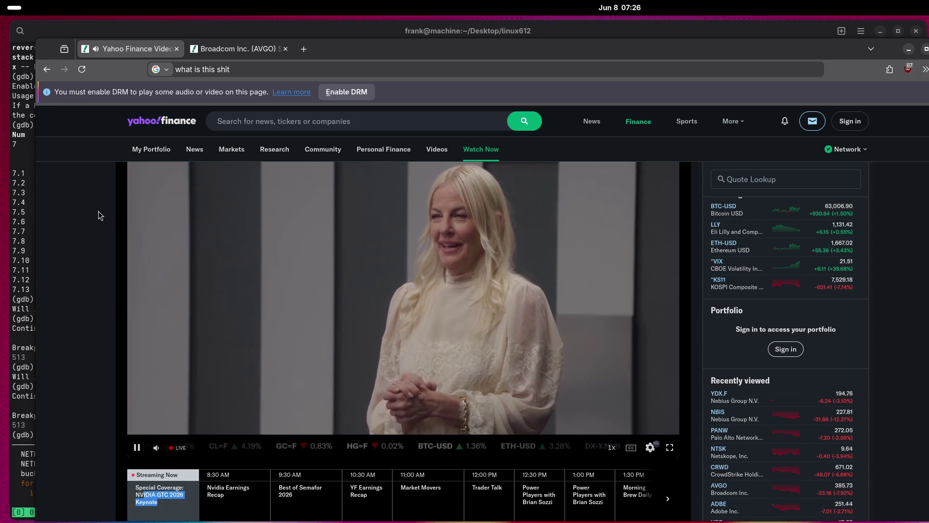
# Go to youtube.co and search for 'stock'.
pyautogui.click(255, 75)
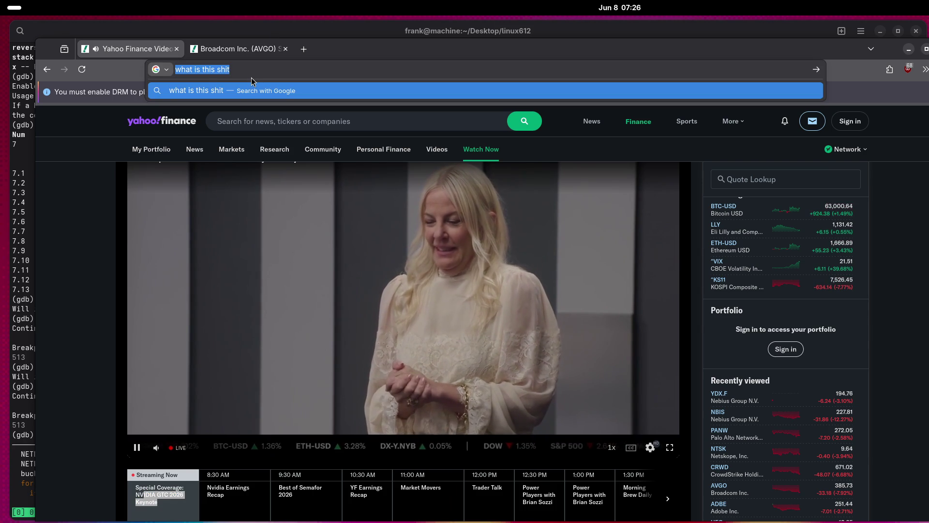
pyautogui.write('yout')
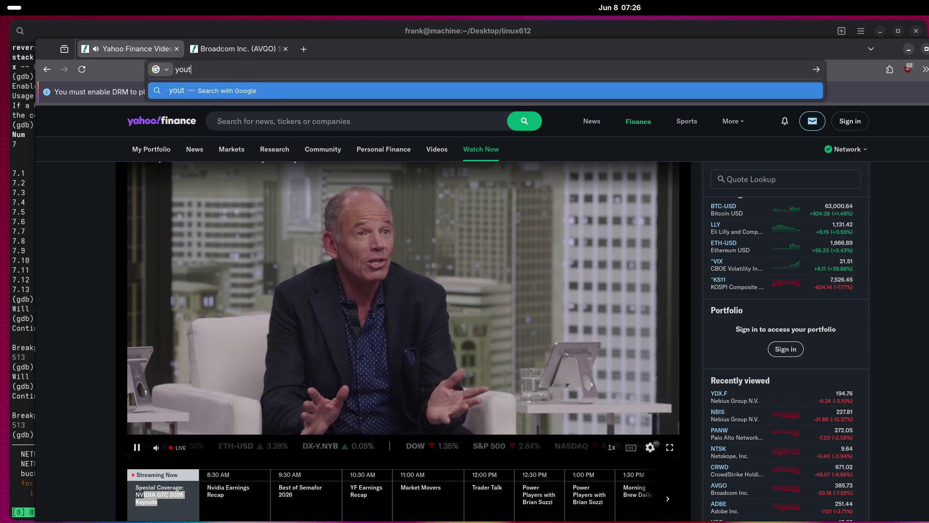
pyautogui.write('ube.com')
pyautogui.press('Return')
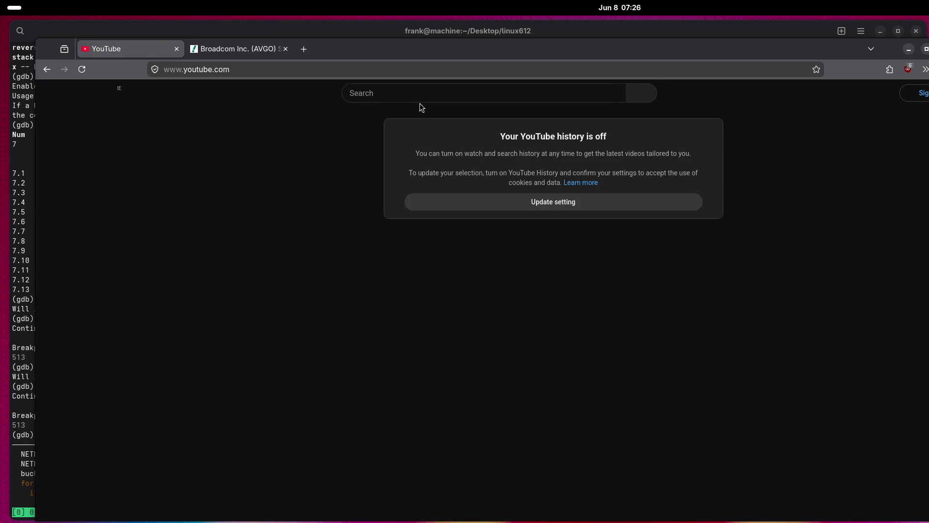
pyautogui.click(425, 93)
pyautogui.write('s')
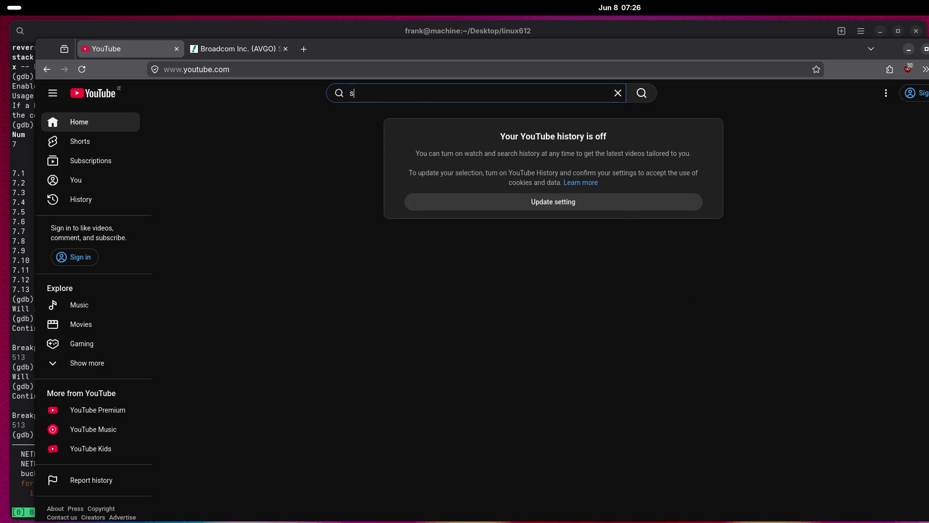
pyautogui.write('tock')
pyautogui.press('Return')
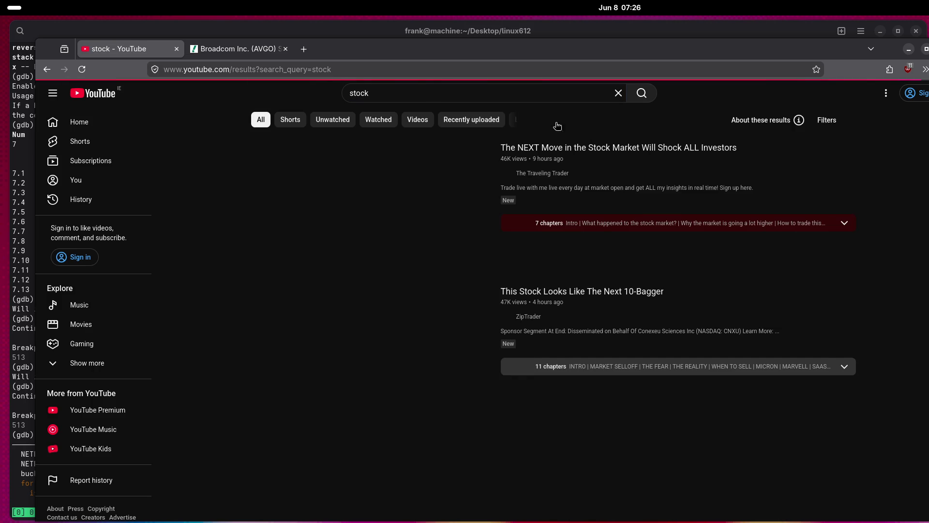
# Filter the results to Live and open the Bloomberg Business News Live stream.
pyautogui.click(826, 120)
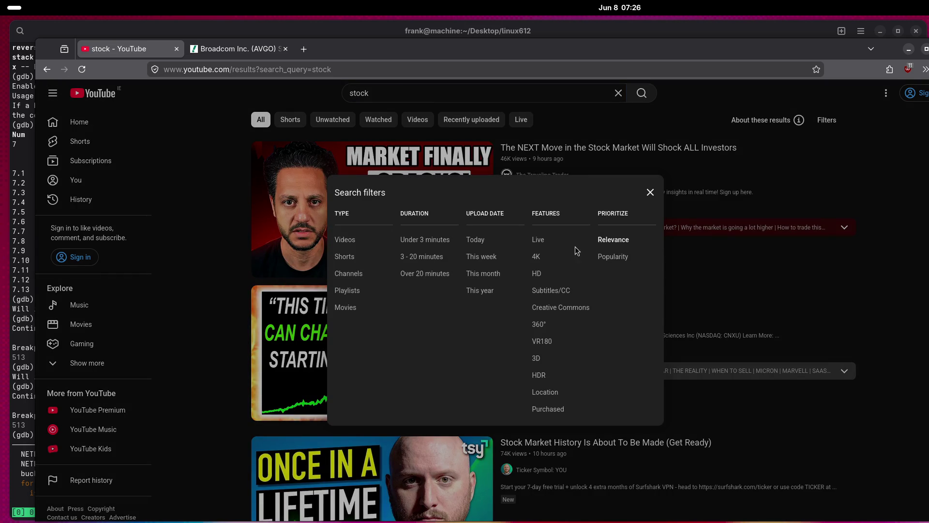
pyautogui.click(539, 239)
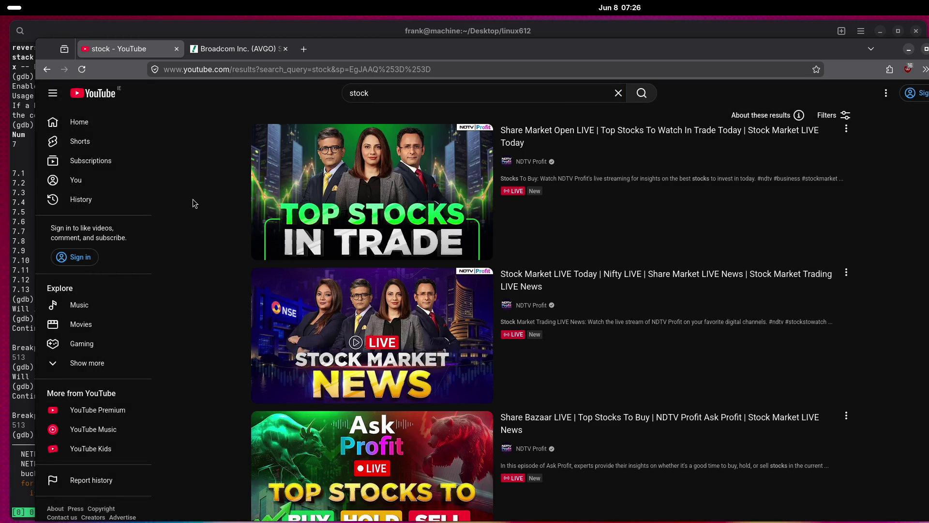
pyautogui.scroll(-6, 193, 199)
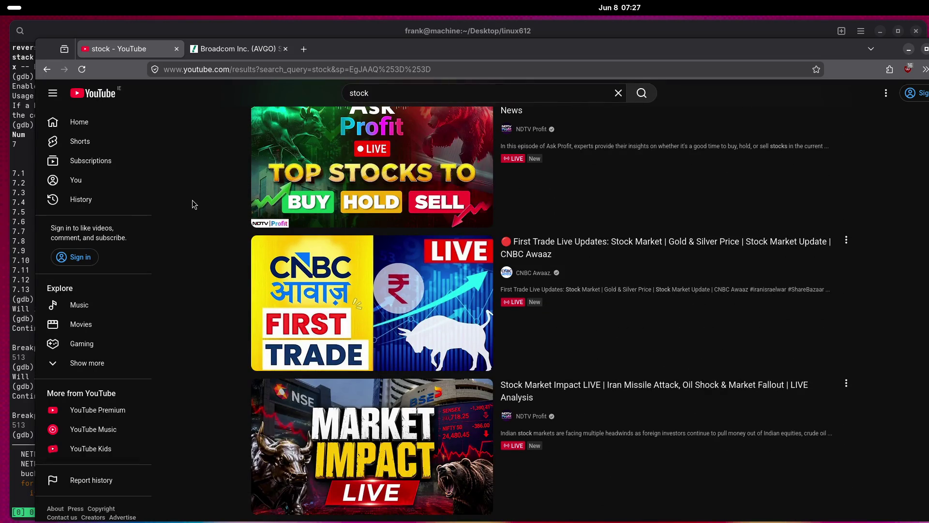
pyautogui.scroll(-6, 192, 199)
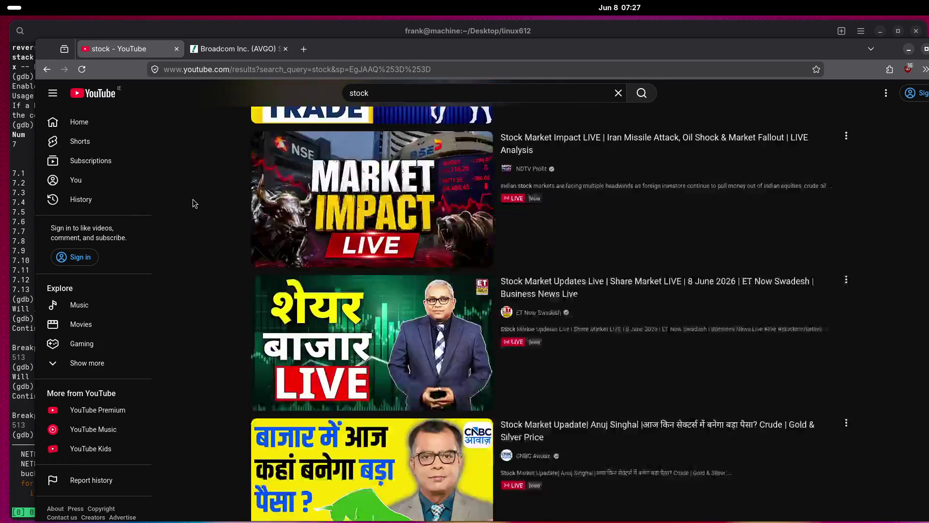
pyautogui.scroll(-8, 193, 199)
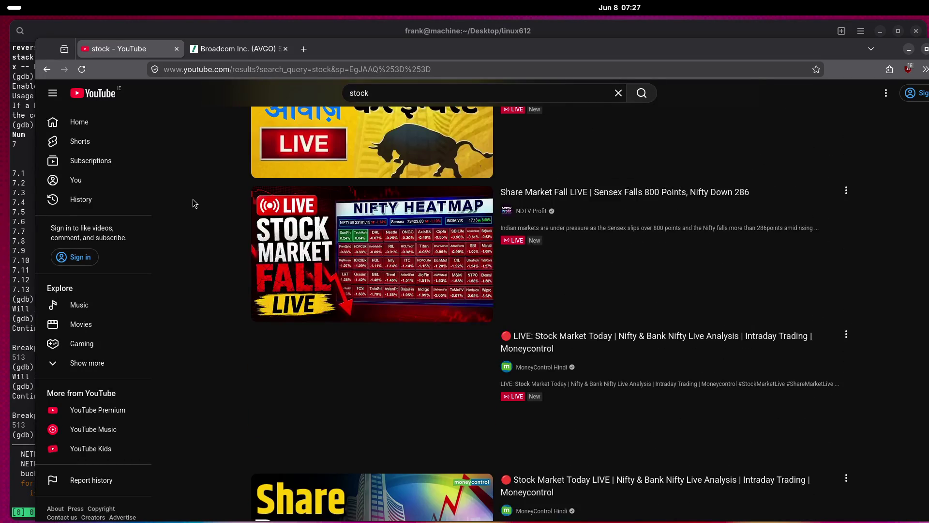
pyautogui.scroll(-4, 192, 200)
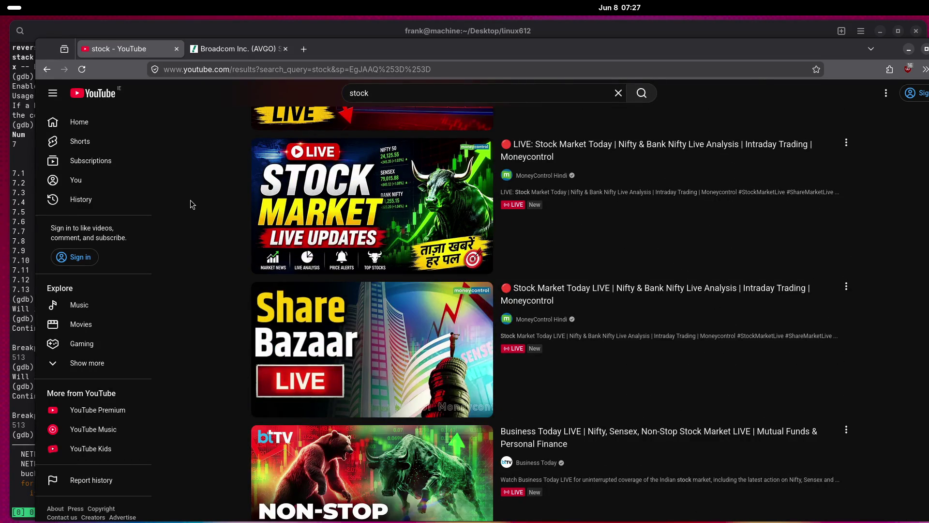
pyautogui.scroll(-5, 191, 200)
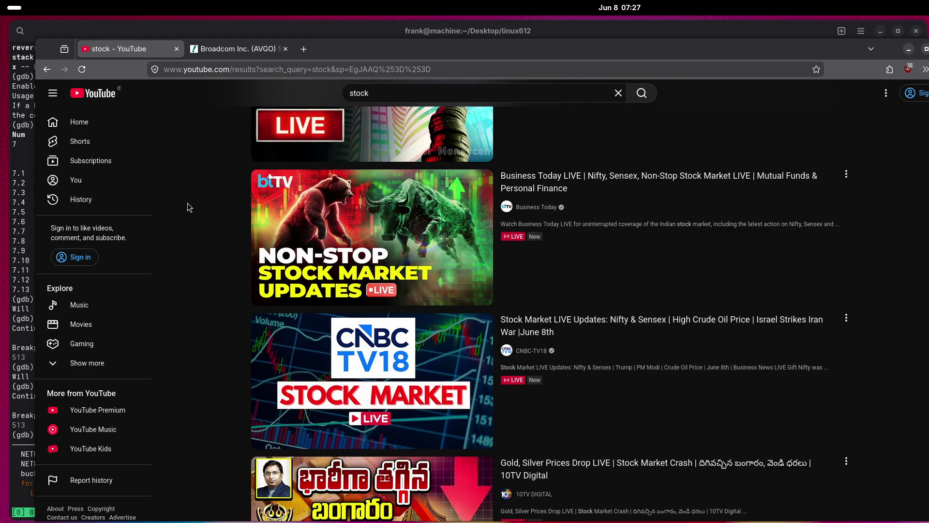
pyautogui.scroll(-5, 188, 203)
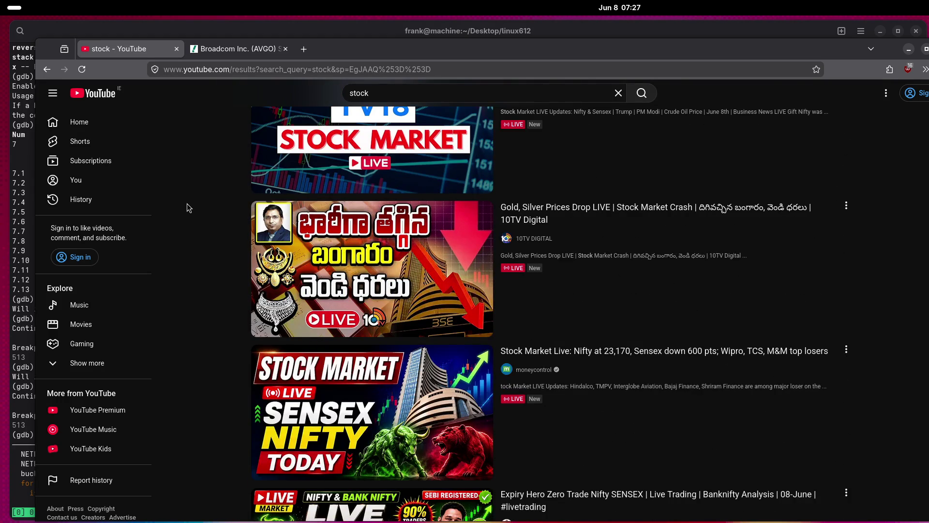
pyautogui.scroll(-5, 187, 209)
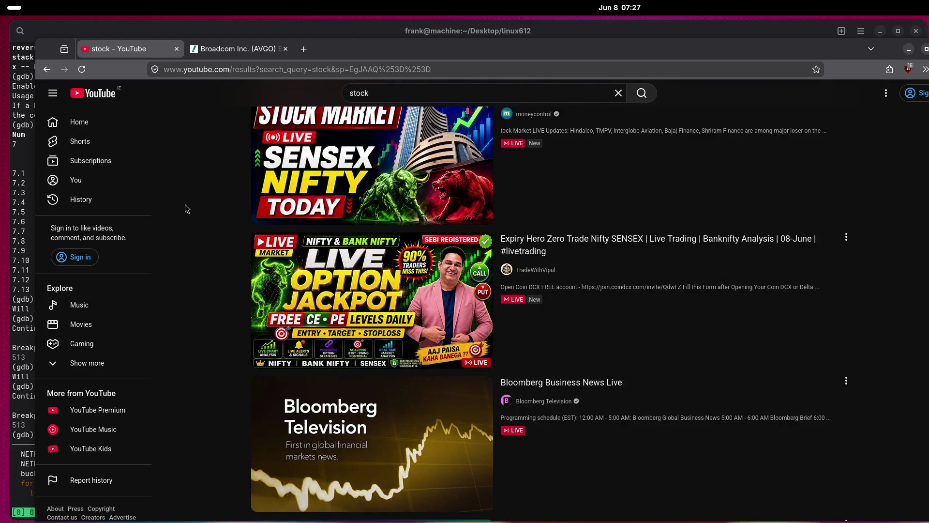
pyautogui.scroll(-3, 185, 208)
pyautogui.scroll(-1, 184, 290)
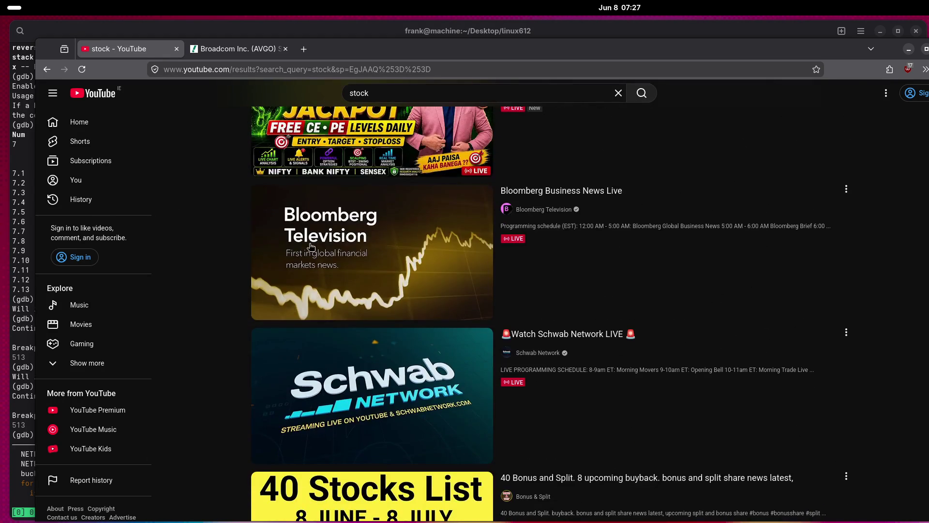
pyautogui.click(294, 235)
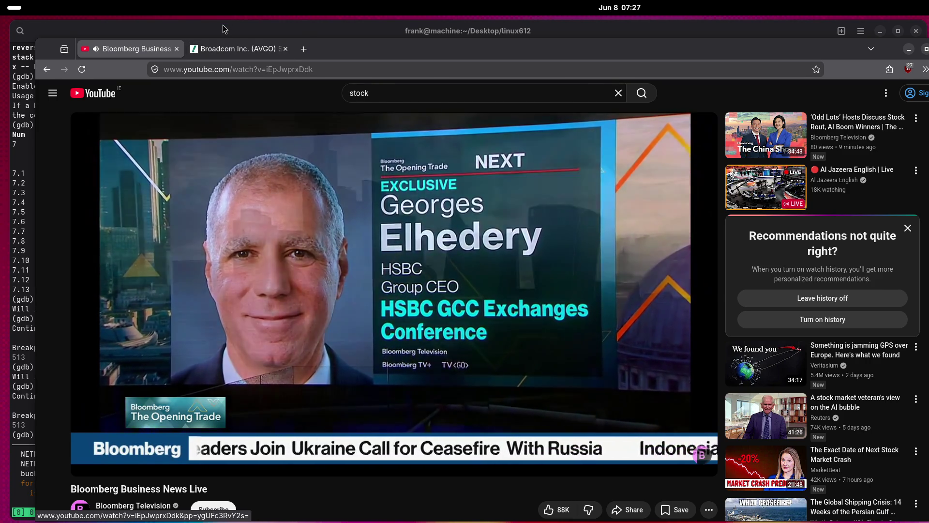
# Raise the terminal window with the debugging session above the browser.
pyautogui.click(223, 28)
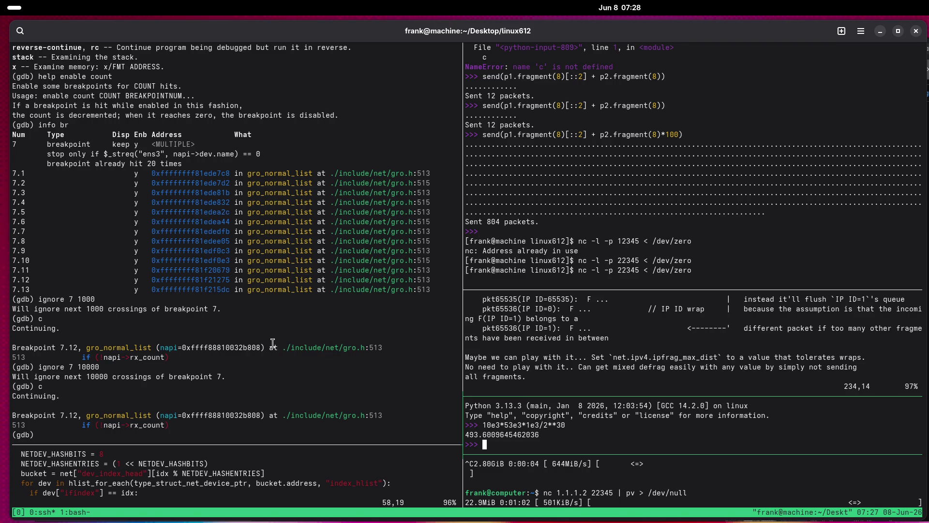
# Enable GDB's TUI source view, step up to the caller frame, then back down.
pyautogui.click(311, 255)
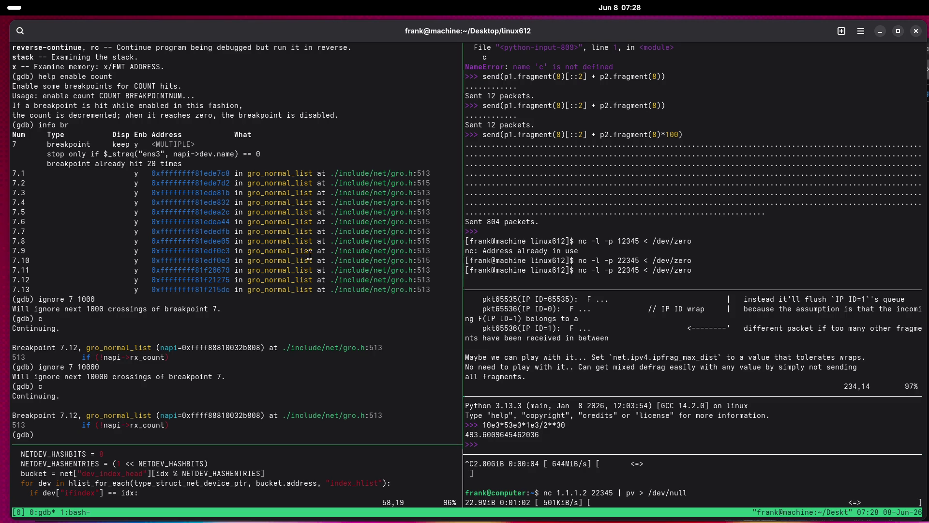
pyautogui.write('tui e')
pyautogui.press('Return')
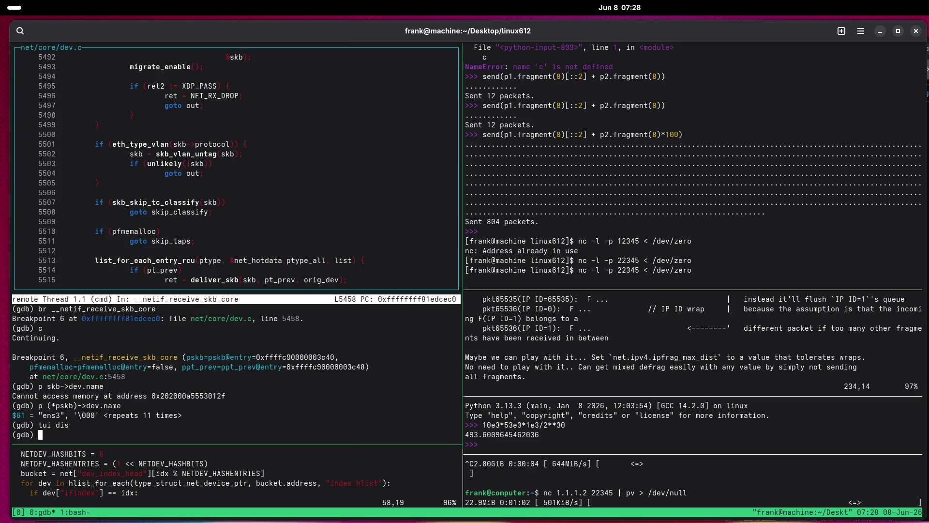
pyautogui.write('up')
pyautogui.press('Return')
pyautogui.write('down')
pyautogui.press('Return')
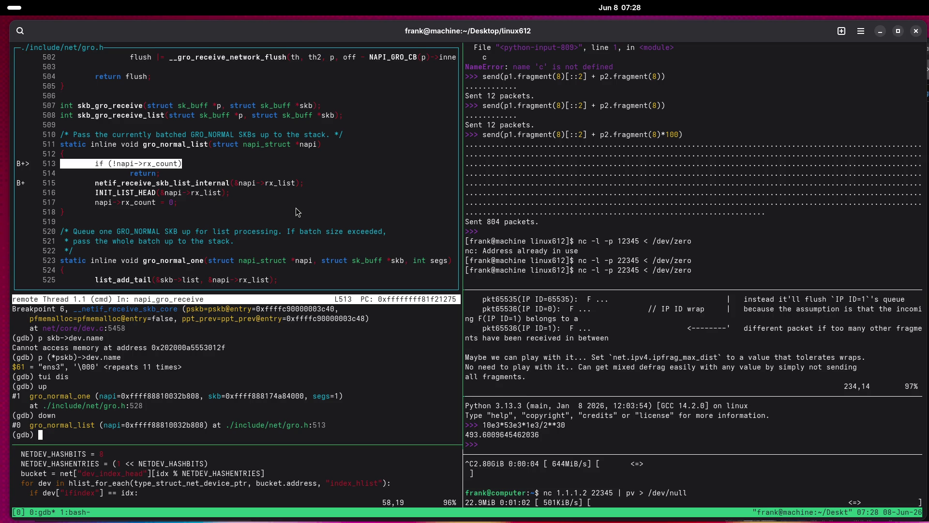
# Copy the function name gro_normal_list from the source view.
pyautogui.click(484, 444)
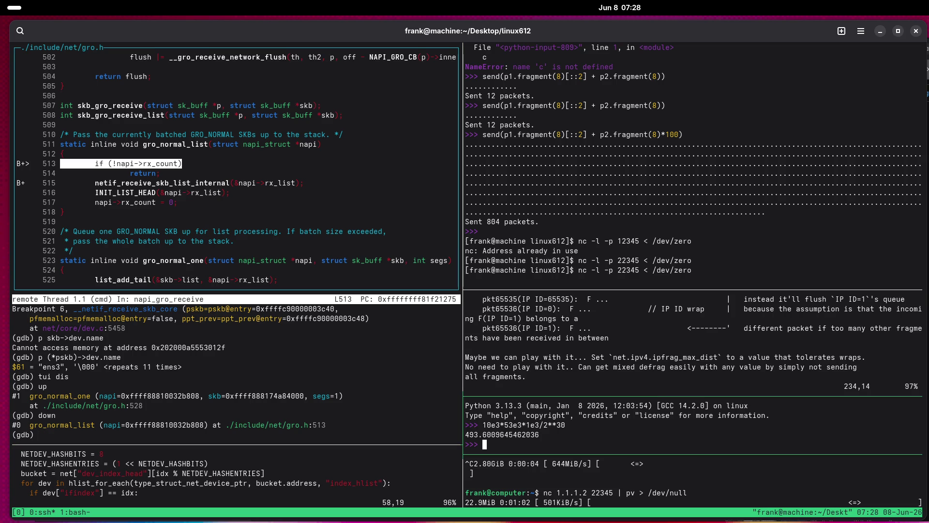
pyautogui.doubleClick(171, 141)
pyautogui.rightClick(173, 141)
pyautogui.click(204, 151)
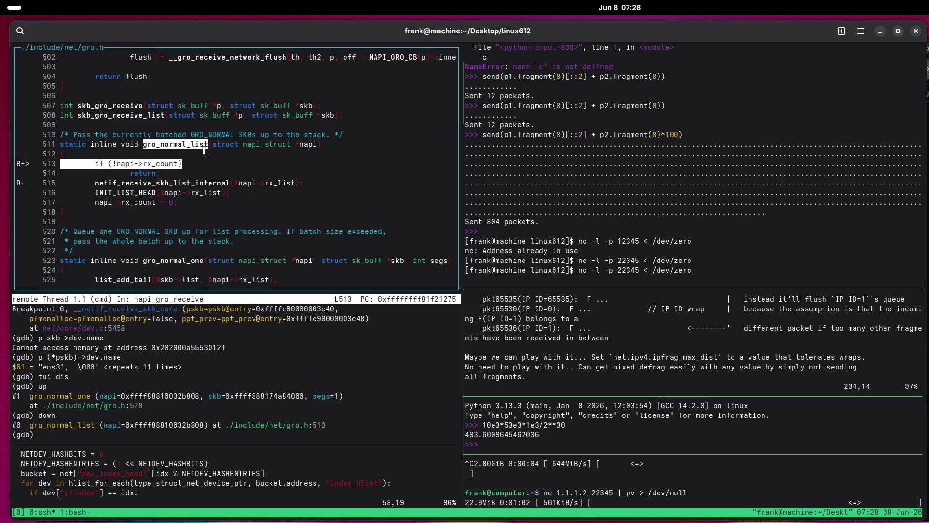
# Switch to tmux window 1 and quit vim in its left pane.
pyautogui.hotkey('ctrl', 'b')
pyautogui.press('w')
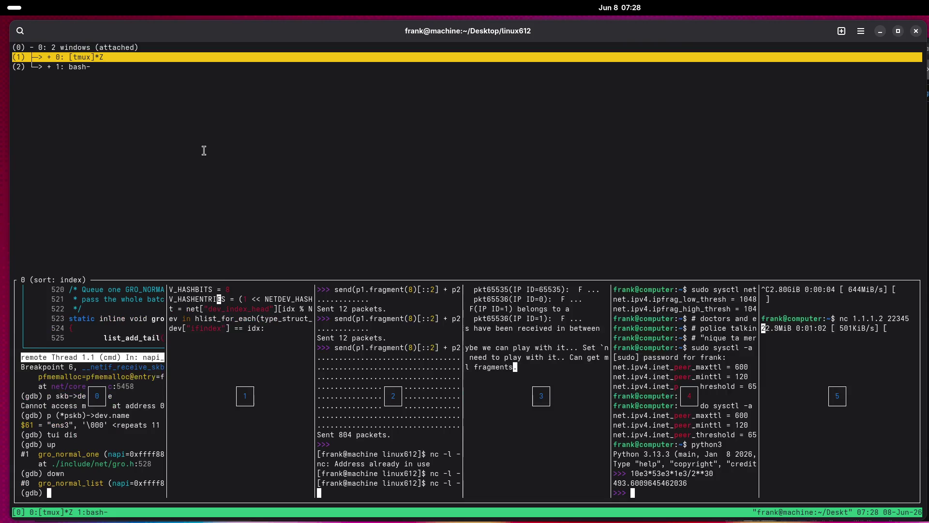
pyautogui.press('Down')
pyautogui.press('Down')
pyautogui.press('Return')
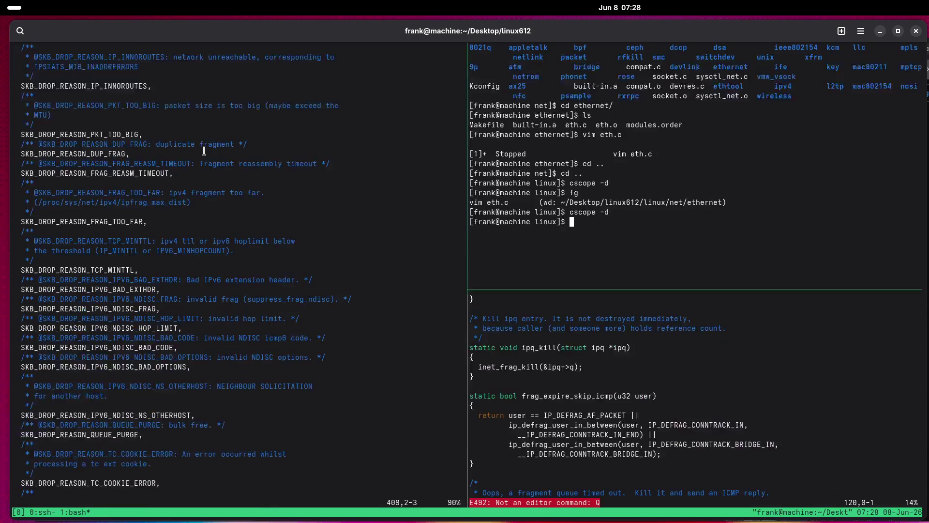
pyautogui.hotkey('ctrl', 'b')
pyautogui.press('Left')
pyautogui.write(':q')
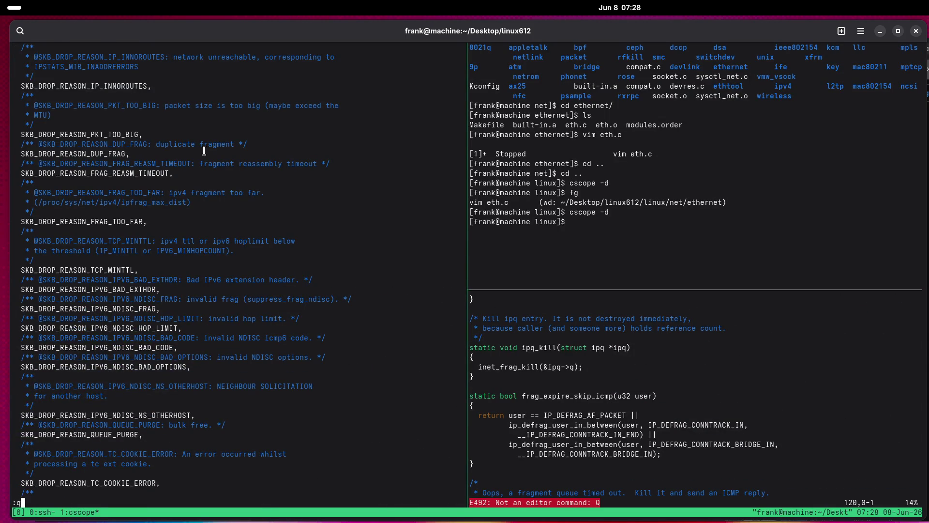
pyautogui.press('Return')
# Find the C symbol gro_normal_list in cscope and open the gro_normal_one call site.
pyautogui.press('Up')
pyautogui.press('Up')
pyautogui.press('Up')
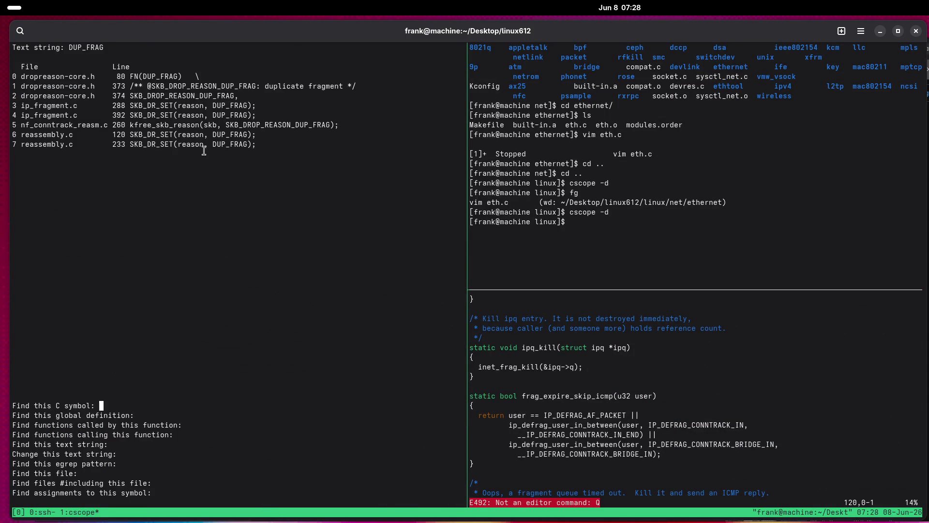
pyautogui.write('gro_normal_list')
pyautogui.press('Return')
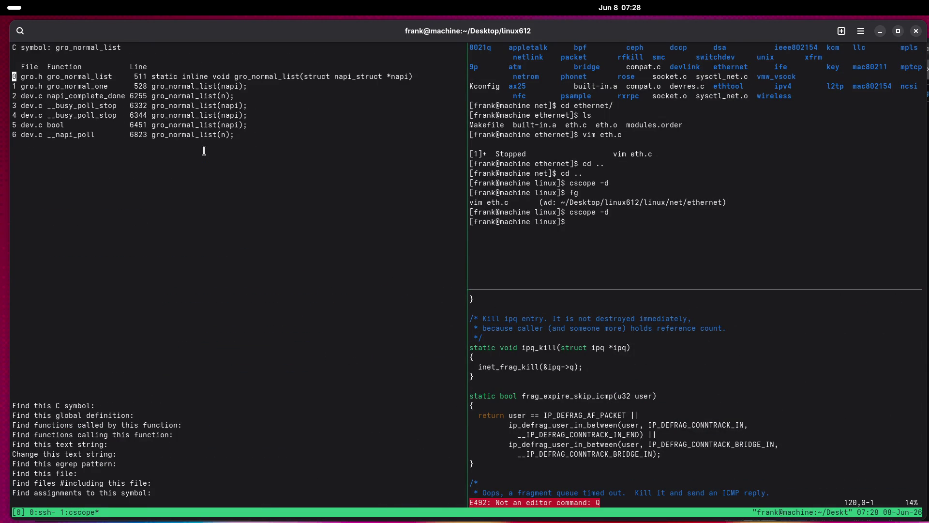
pyautogui.press('Down')
pyautogui.press('Return')
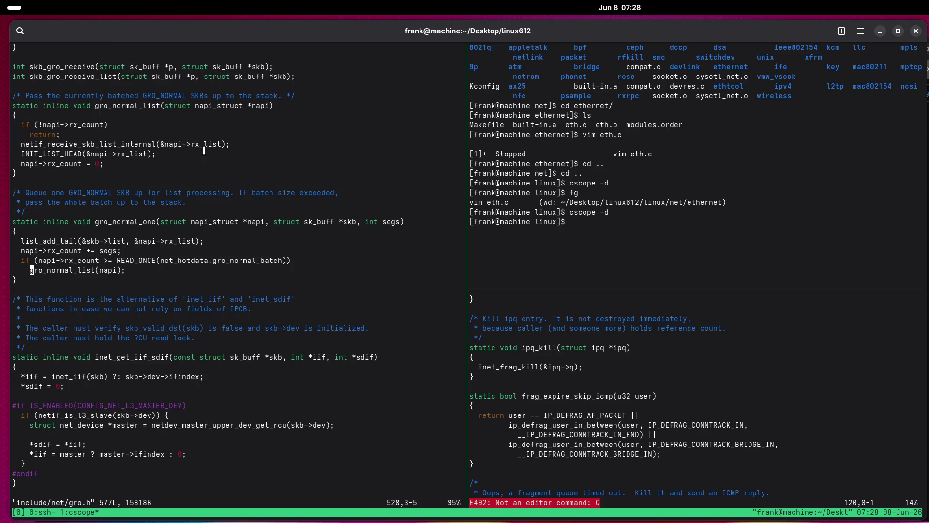
# Jump to line 528 of gro.h and highlight the gro_normal_batch condition.
pyautogui.doubleClick(120, 224)
pyautogui.rightClick(120, 224)
pyautogui.click(138, 233)
pyautogui.write(':')
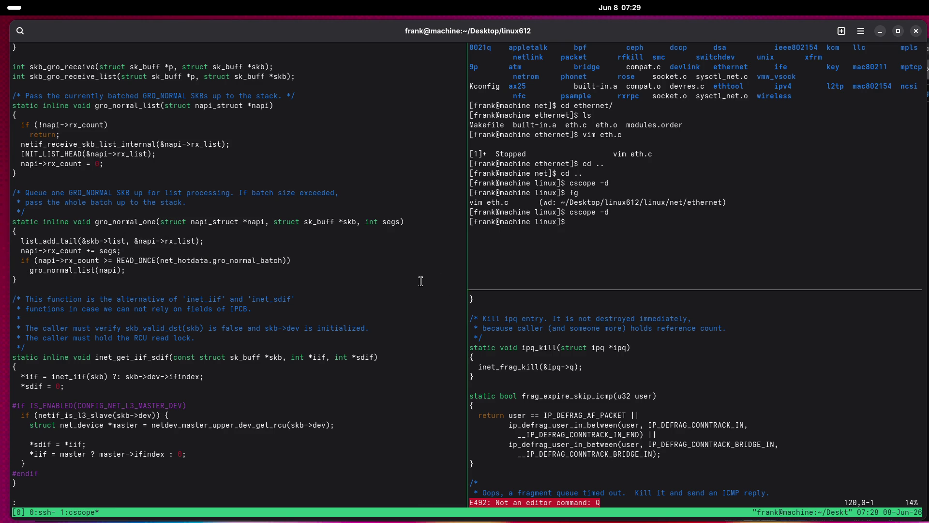
pyautogui.write('528')
pyautogui.press('Return')
pyautogui.moveTo(213, 260)
pyautogui.mouseDown()
pyautogui.moveTo(295, 260)
pyautogui.moveTo(217, 257)
pyautogui.mouseUp()
# Run 'sudo sysctl -a | grep gro' in the shell pane and highlight gro_normal_batch = 8.
pyautogui.hotkey('ctrl', 'b')
pyautogui.press('Right')
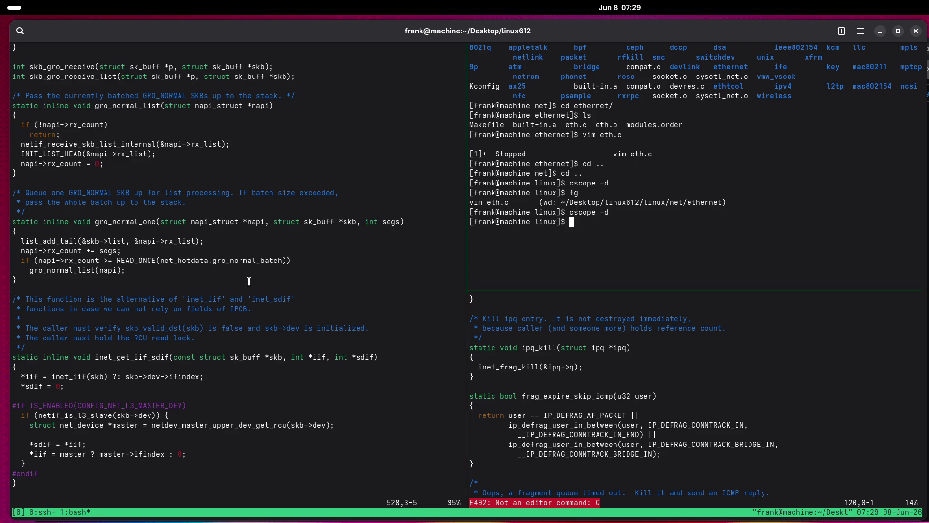
pyautogui.write('sysctl -')
pyautogui.hotkey('ctrl', 'a')
pyautogui.write('sudo')
pyautogui.hotkey('ctrl', 'e')
pyautogui.write('grep gro')
pyautogui.press('Return')
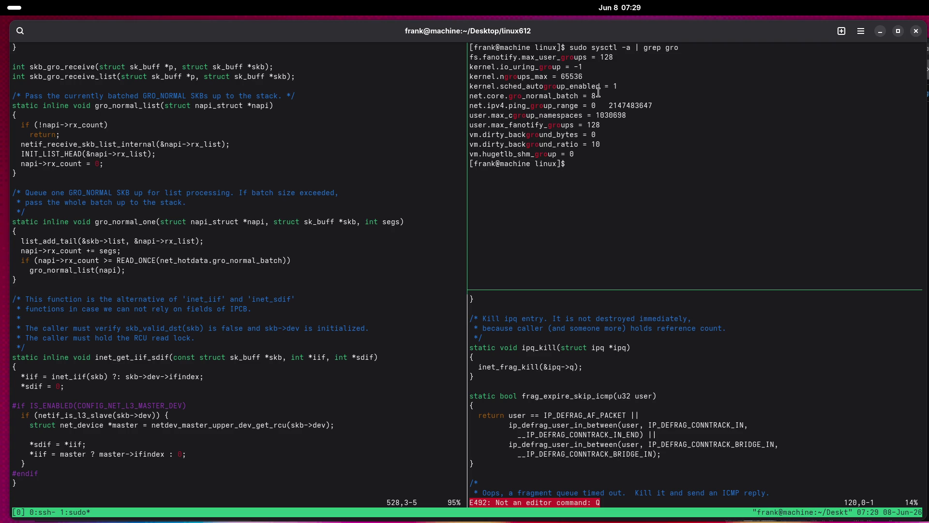
pyautogui.moveTo(596, 96); pyautogui.dragTo(583, 96)
pyautogui.hotkey('ctrl', 'b')
pyautogui.press('Left')
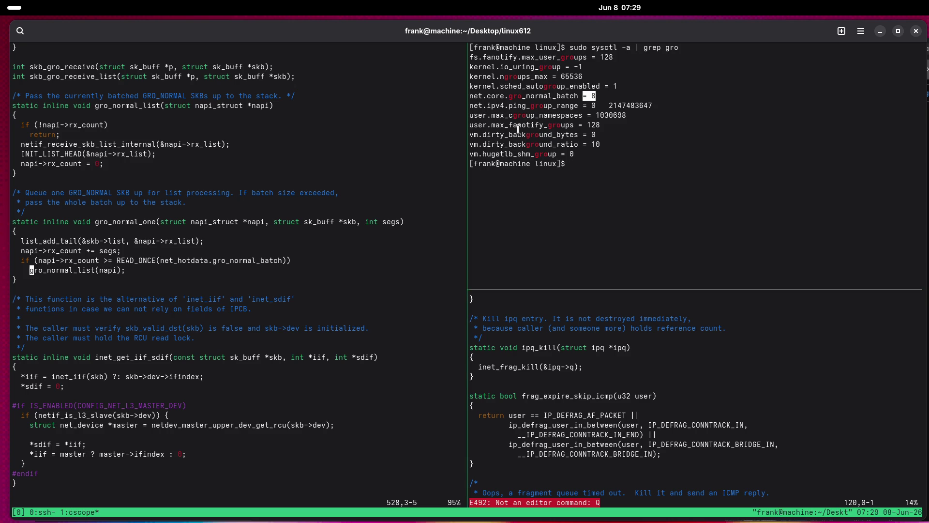
# In the gdb window's debugger pane, print napi->rx_count, which shows 4.
pyautogui.hotkey('ctrl', 'b')
pyautogui.press('w')
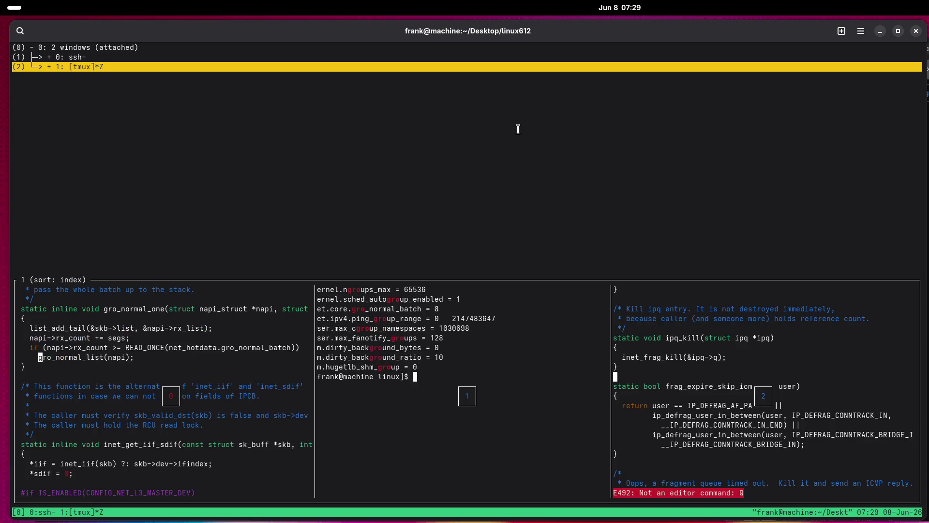
pyautogui.press('Up')
pyautogui.press('Return')
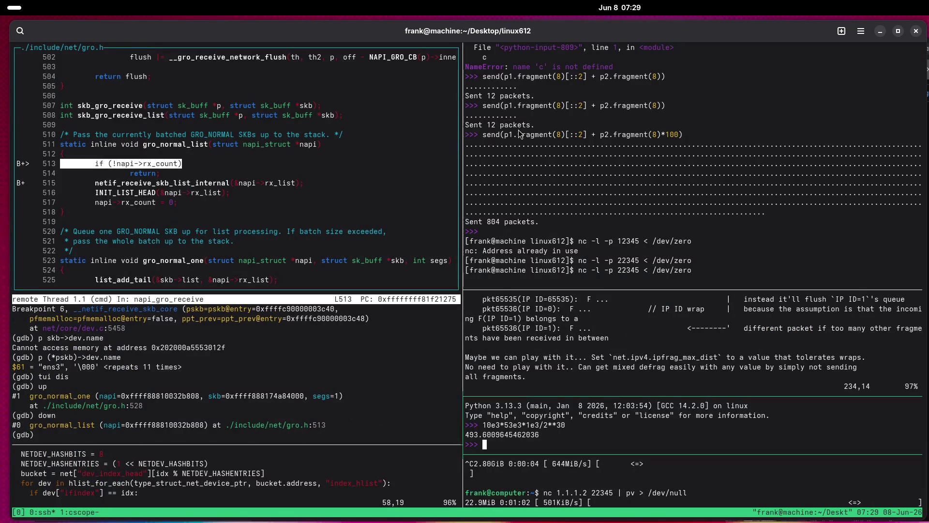
pyautogui.hotkey('ctrl', 'b')
pyautogui.press('Left')
pyautogui.write('na')
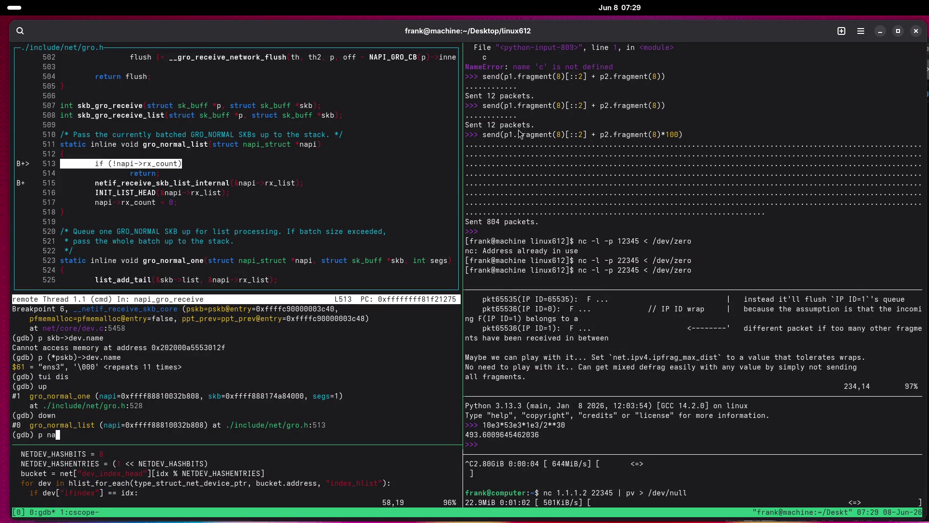
pyautogui.write('pi->rx_count')
pyautogui.press('Return')
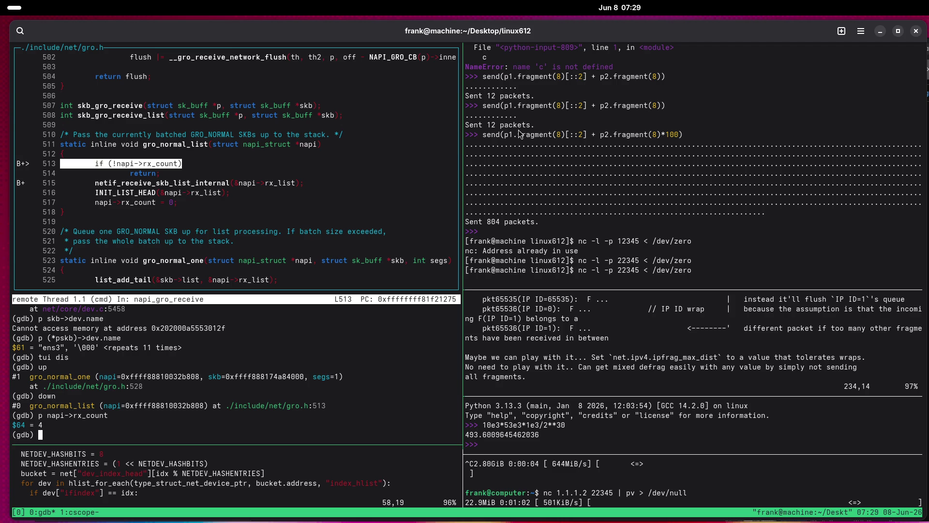
# Review the cscope source window, then return to the gdb window.
pyautogui.hotkey('ctrl', 'b')
pyautogui.press('w')
pyautogui.press('Down')
pyautogui.press('Return')
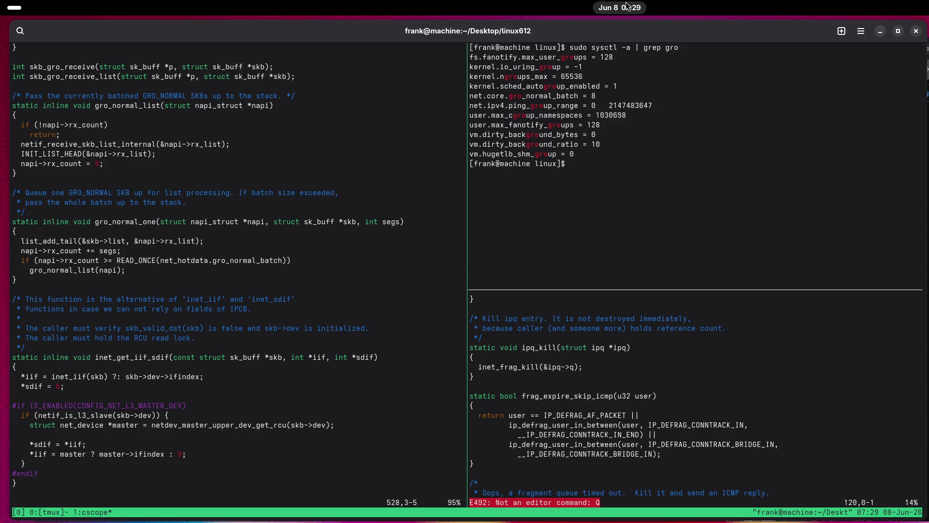
pyautogui.hotkey('ctrl', 'b')
pyautogui.press('w')
pyautogui.press('Up')
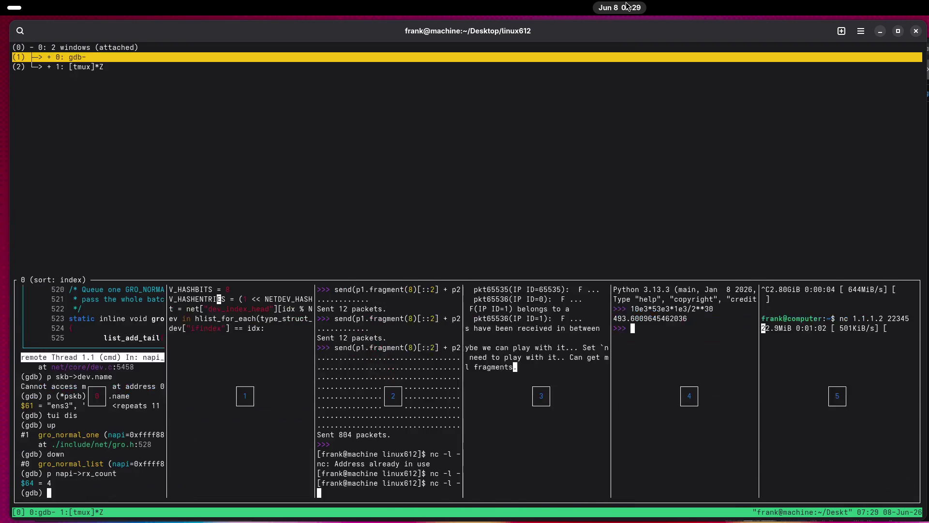
pyautogui.press('Return')
# Print a three-frame backtrace and move up to the gro_normal_one caller frame.
pyautogui.write('bt 3')
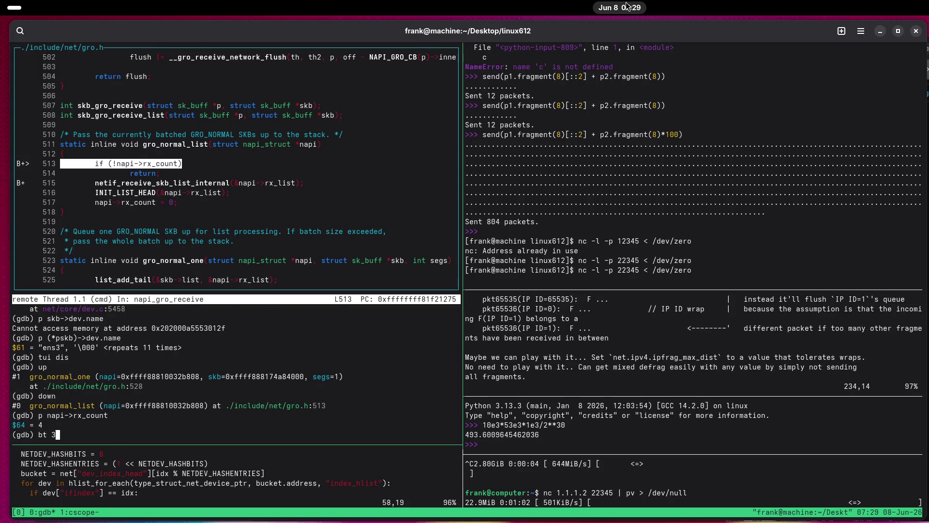
pyautogui.press('Return')
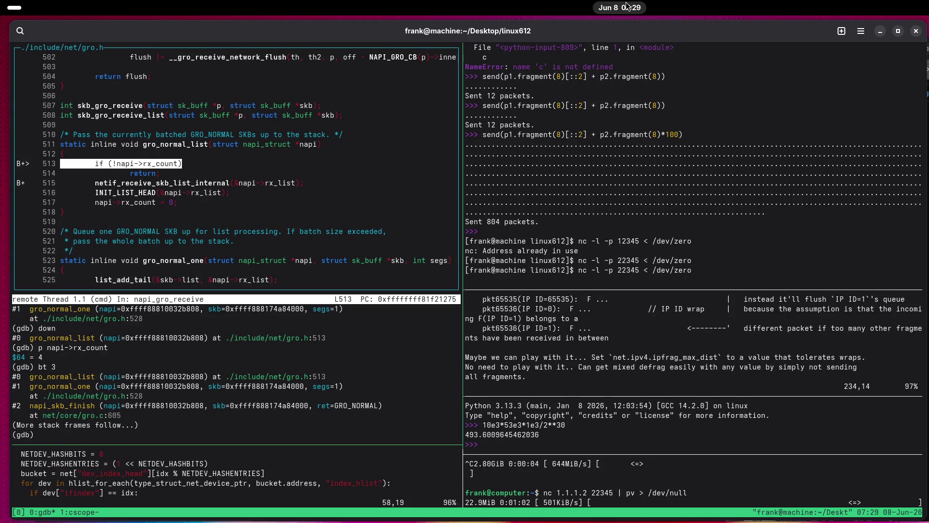
pyautogui.write('up')
pyautogui.press('Return')
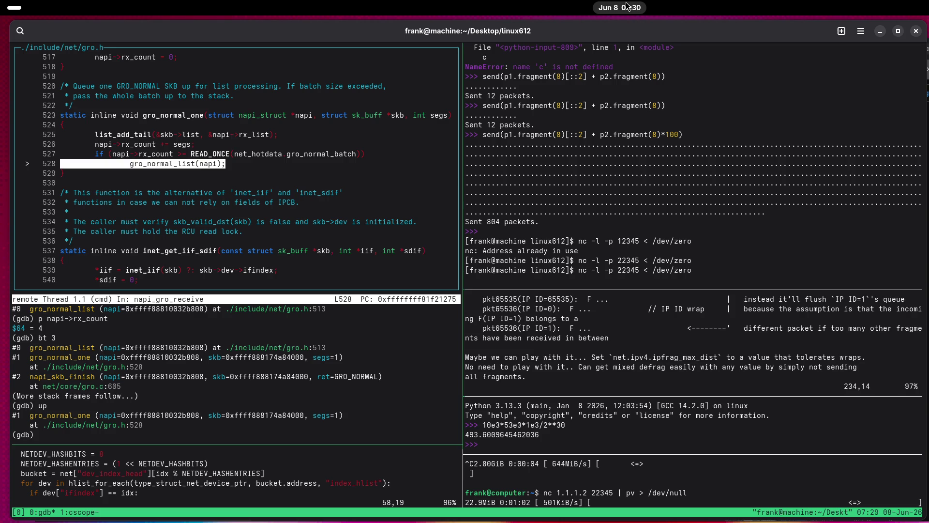
# Print net_hotdata.gro_normal_batch, which is 8.
pyautogui.write('netho')
pyautogui.press('Tab')
pyautogui.press('Tab')
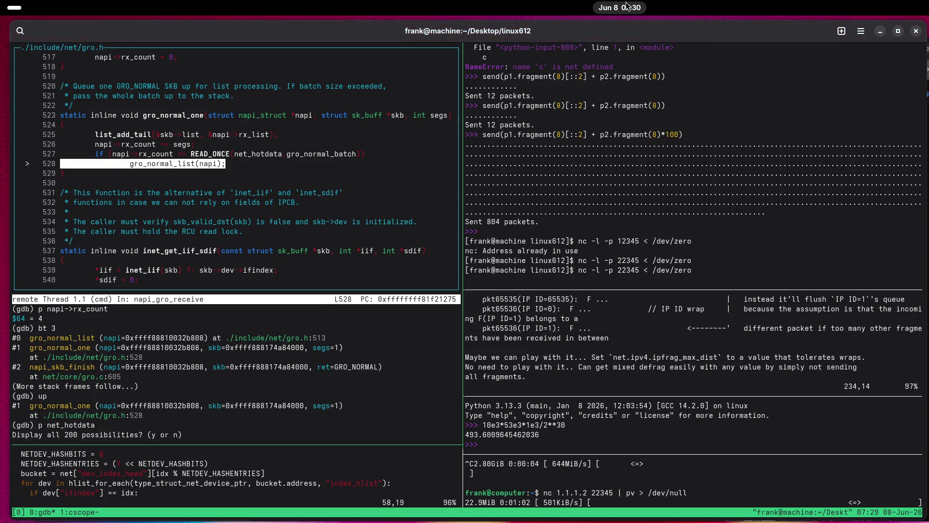
pyautogui.press('n')
pyautogui.press('Return')
pyautogui.write('q')
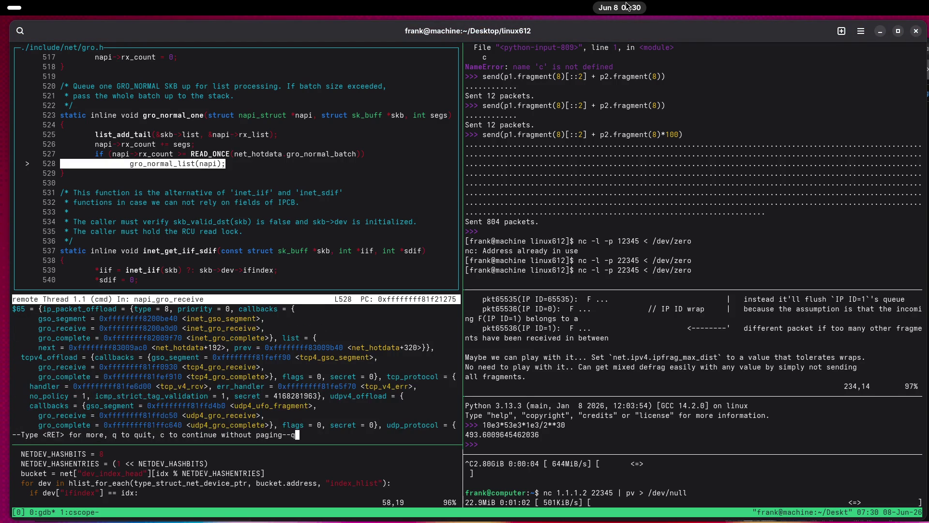
pyautogui.press('Return')
pyautogui.press('Up')
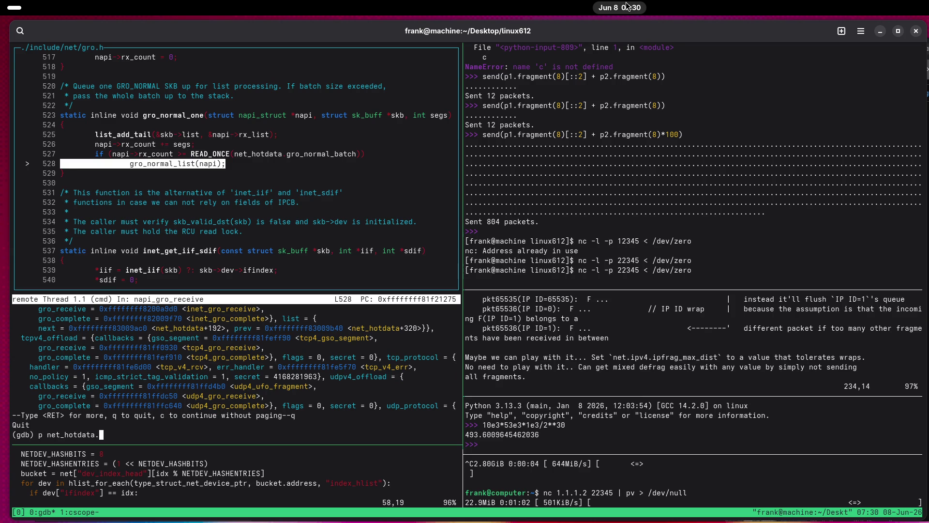
pyautogui.write('gro_normal_batch')
pyautogui.press('Return')
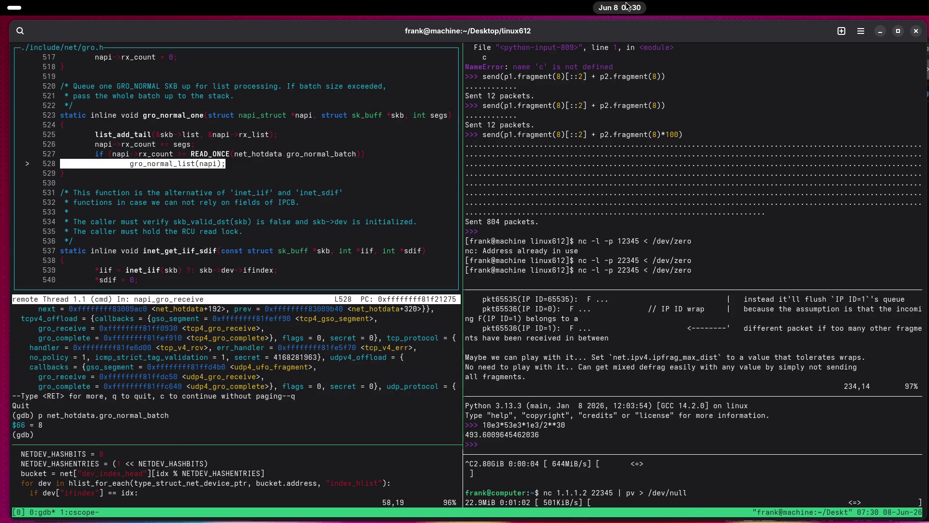
# Print napi->rx_count again (4) and move back down to the gro_normal_list frame.
pyautogui.write('pnapi->r')
pyautogui.write('x_count')
pyautogui.press('Return')
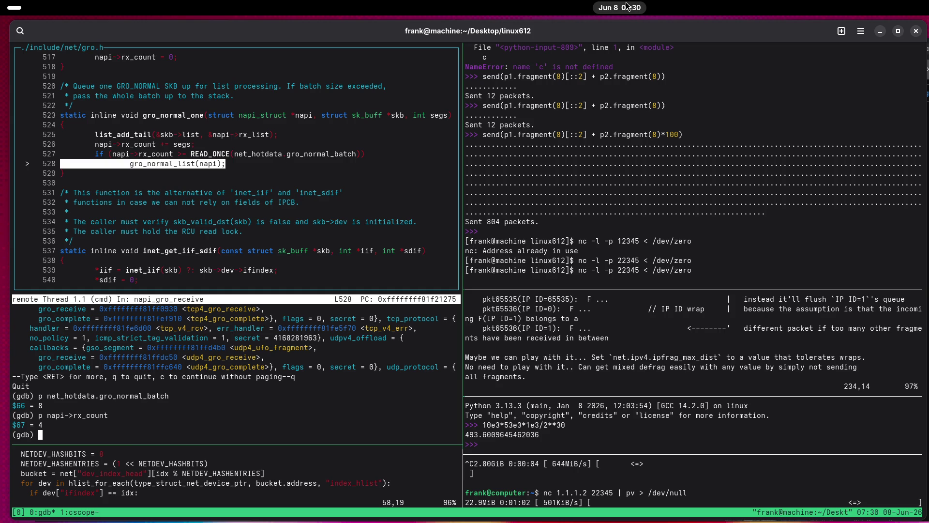
pyautogui.write('down')
pyautogui.press('Return')
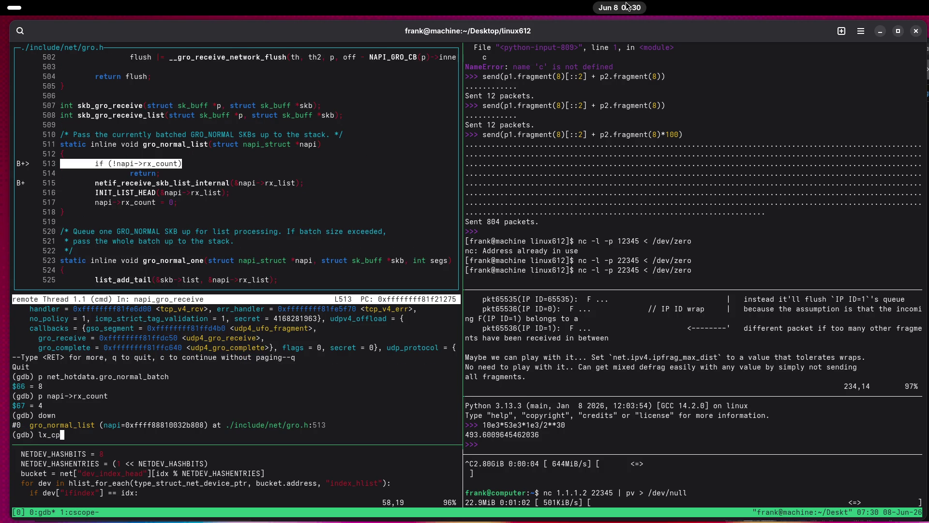
# After trying lx_cpu variants, list the lx- helpers and run lx-cpus to show the CPUs.
pyautogui.press('BackSpace')
pyautogui.write('x_c')
pyautogui.press('Return')
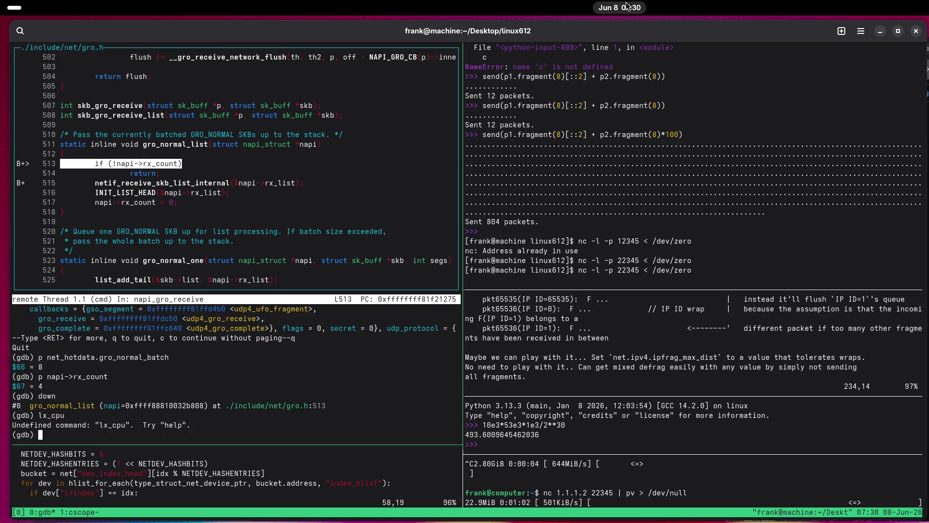
pyautogui.press('Up')
pyautogui.write('s')
pyautogui.press('Return')
pyautogui.press('Up')
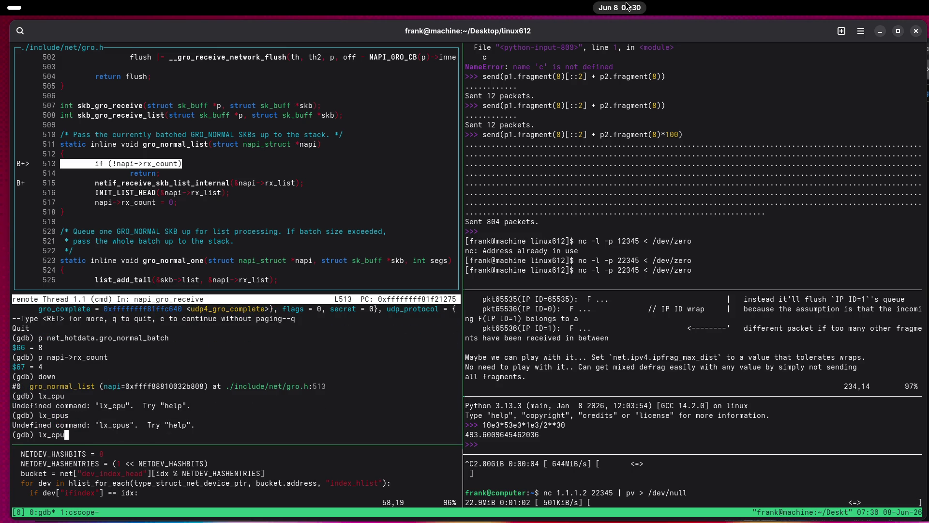
pyautogui.write('t')
pyautogui.press('Return')
pyautogui.write('lx-')
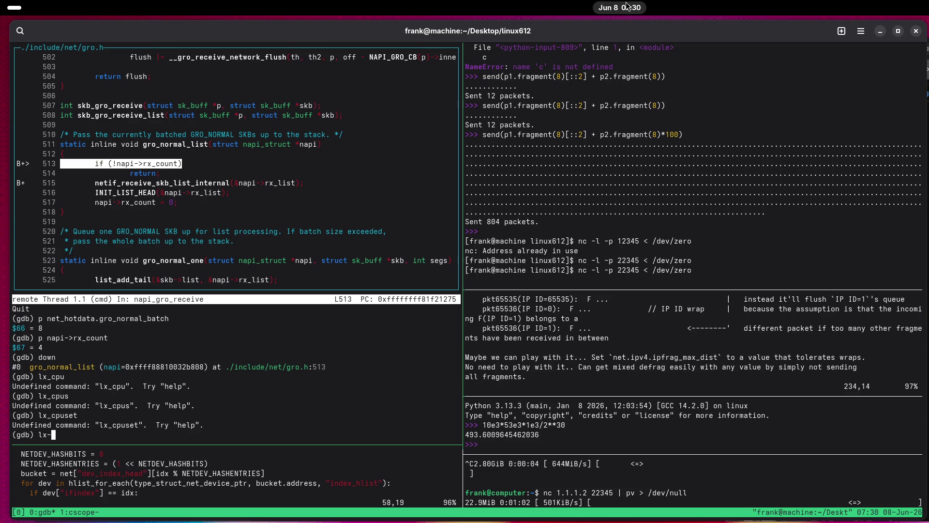
pyautogui.press('Tab')
pyautogui.press('Tab')
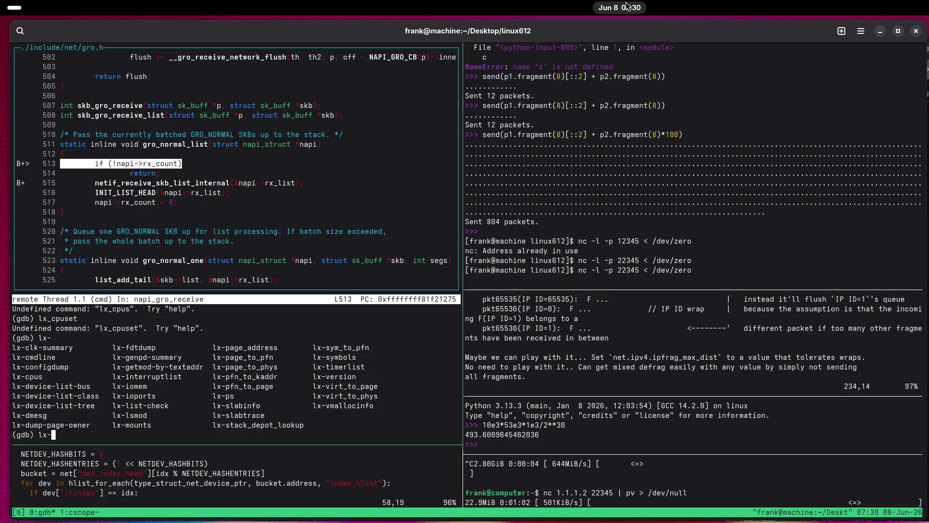
pyautogui.write('cpus')
pyautogui.press('Return')
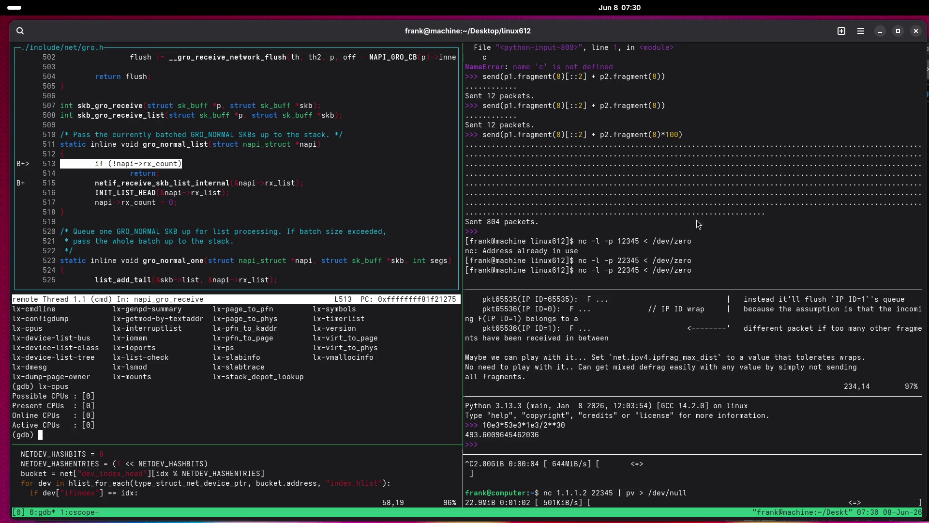
pyautogui.press('super')
pyautogui.click(434, 361)
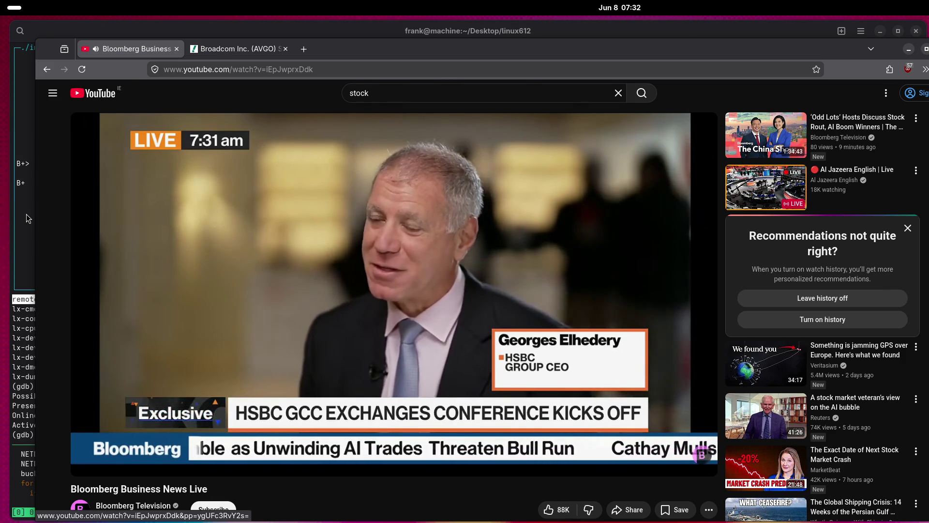
pyautogui.click(26, 215)
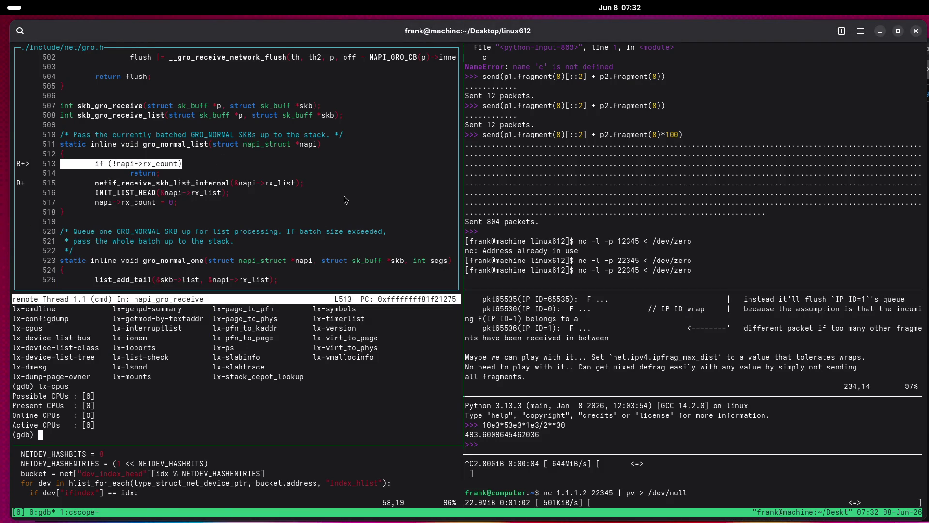
# Move up to caller gro_normal_one, then back down to gro_normal_list and try going further.
pyautogui.write('up')
pyautogui.press('Return')
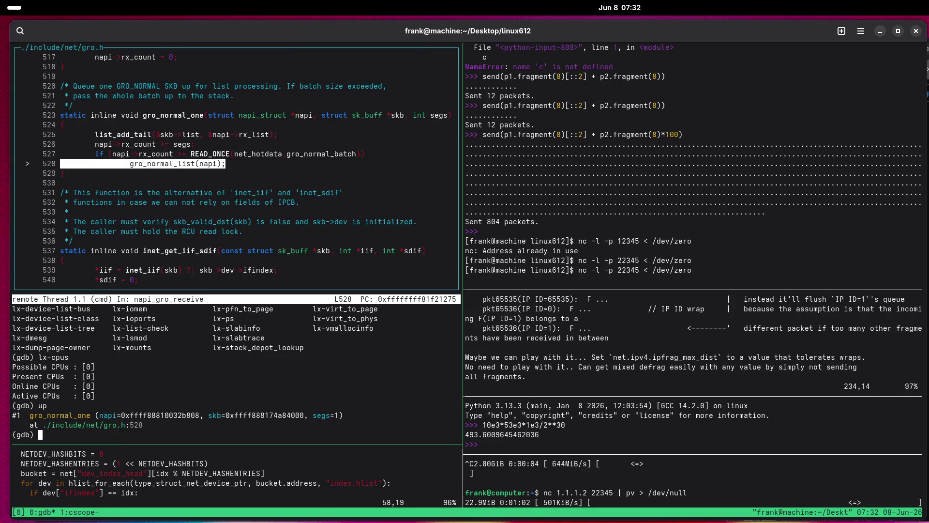
pyautogui.write('confuse')
pyautogui.press('BackSpace')
pyautogui.press('BackSpace')
pyautogui.press('BackSpace')
pyautogui.write('down')
pyautogui.press('Return')
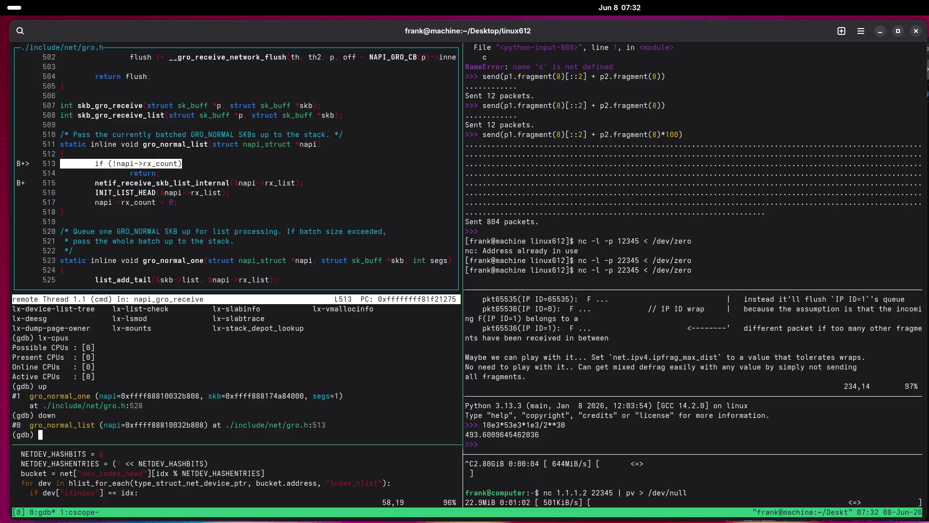
pyautogui.write('down')
pyautogui.press('Return')
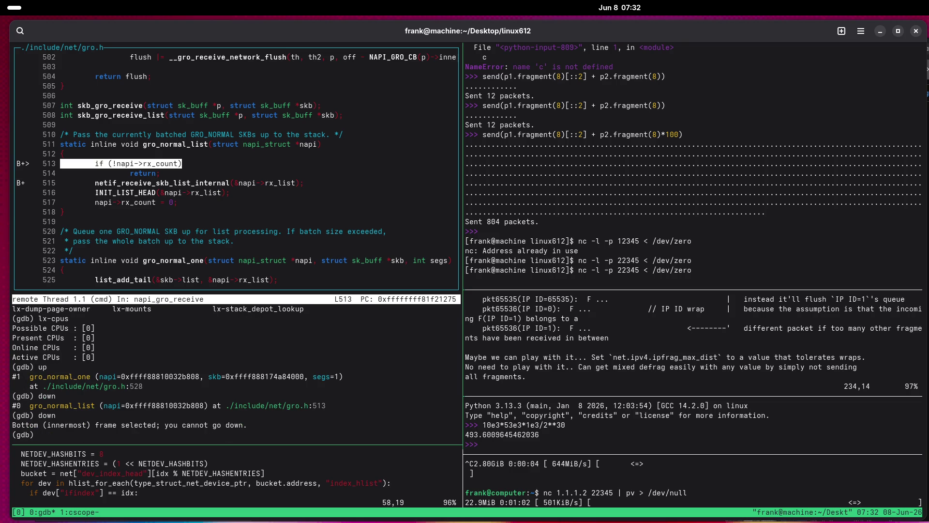
# Step into napi_gro_receive's virtio loop, continue to the next hit, and print 'bt 3'.
pyautogui.write('n')
pyautogui.press('Return')
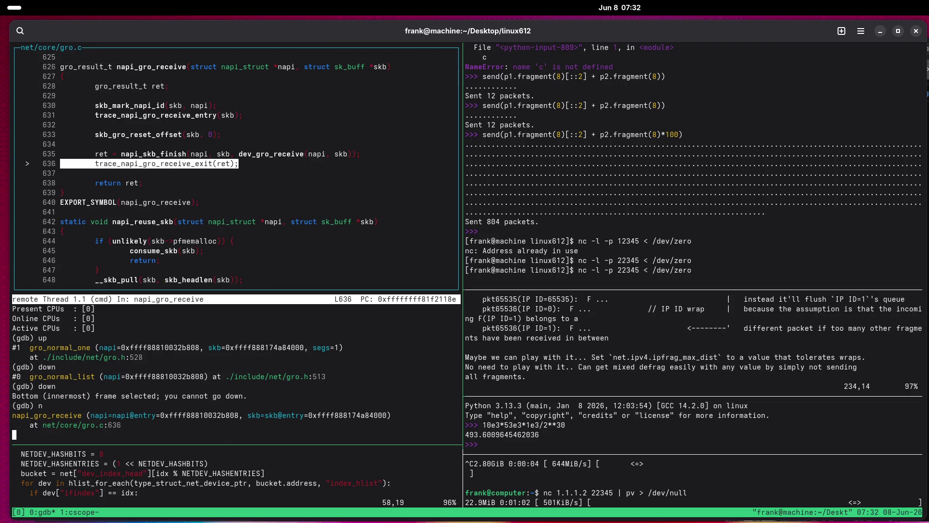
pyautogui.press('Return')
pyautogui.press('Return')
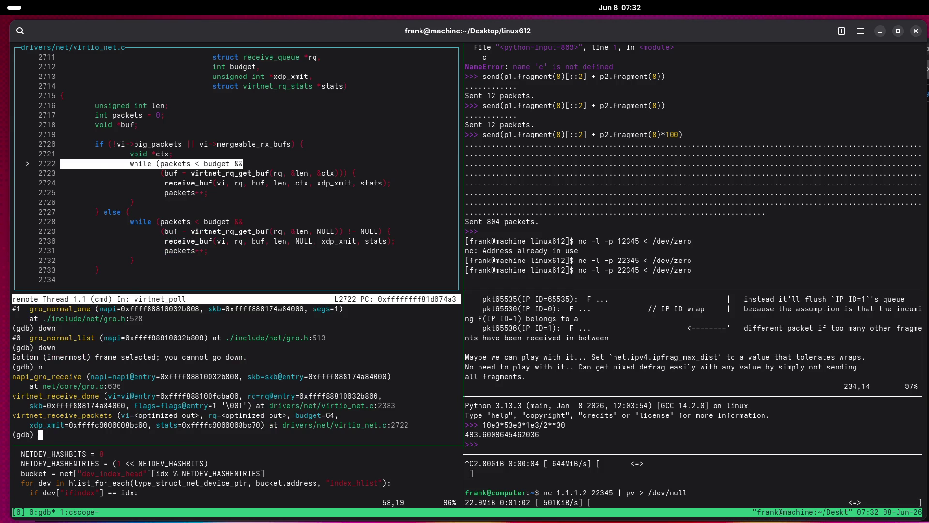
pyautogui.write('c')
pyautogui.press('Return')
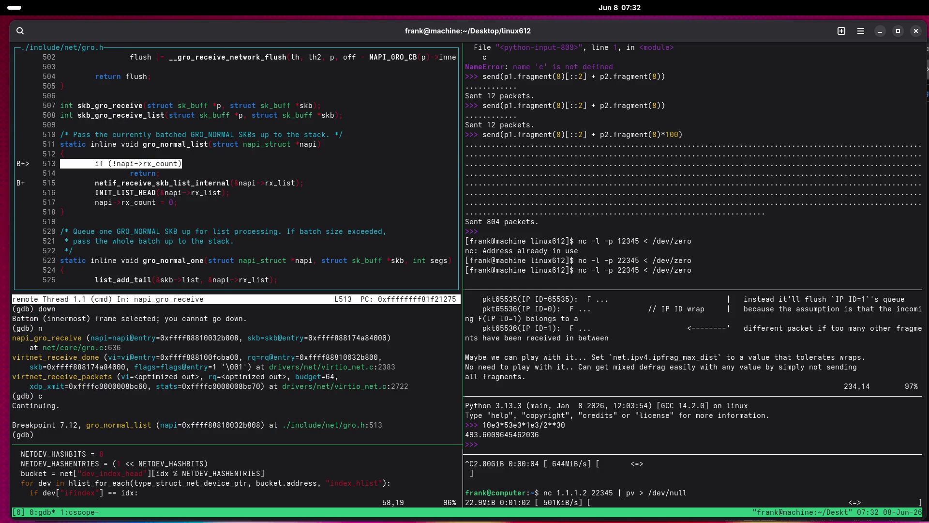
pyautogui.write('bt 3')
pyautogui.press('Return')
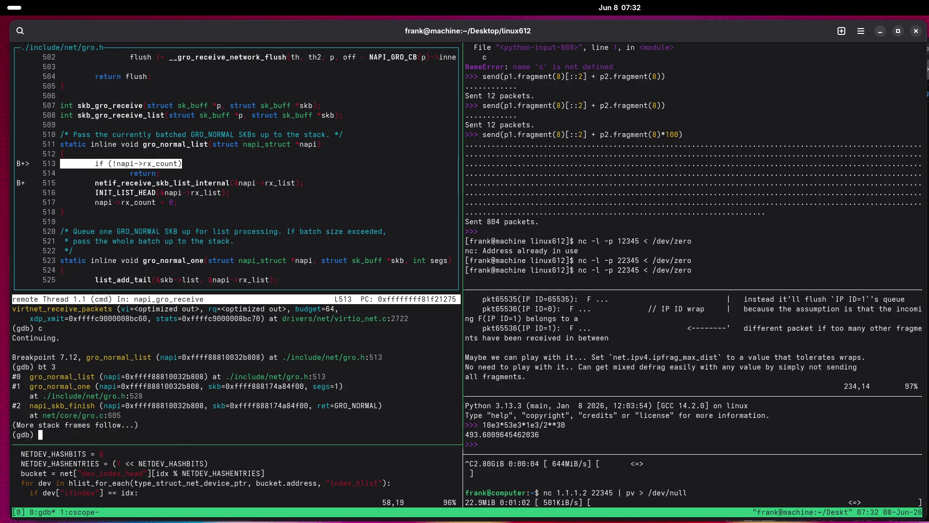
# Revisit gro_normal_one, return to frame #0, and start breakpoint 7's command list with 'commands 7'.
pyautogui.write('up')
pyautogui.press('Return')
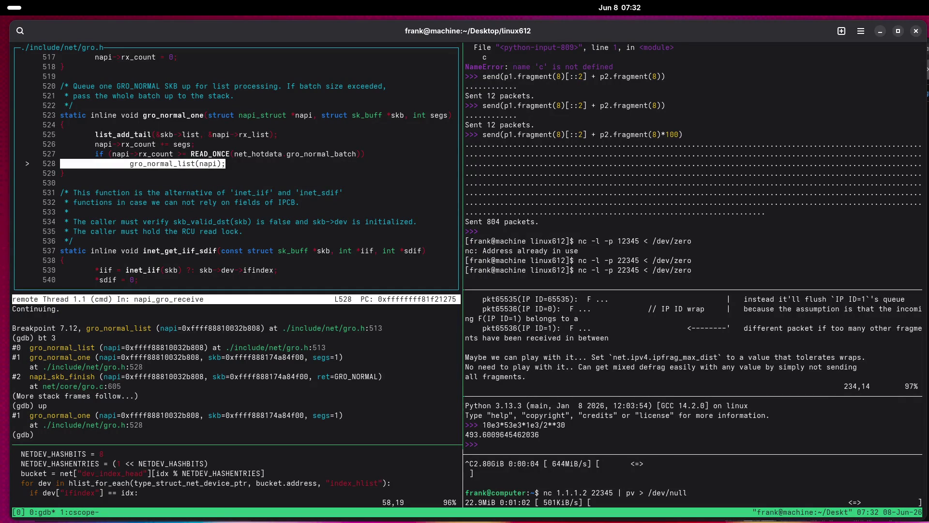
pyautogui.write('down')
pyautogui.press('Return')
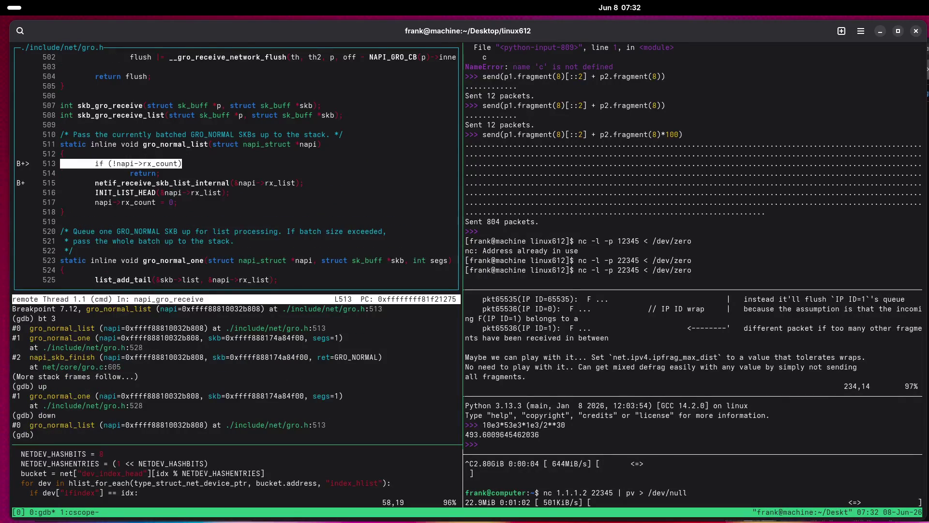
pyautogui.write('p')
pyautogui.press('BackSpace')
pyautogui.write('com')
pyautogui.write('mands ')
pyautogui.write('7')
pyautogui.press('Return')
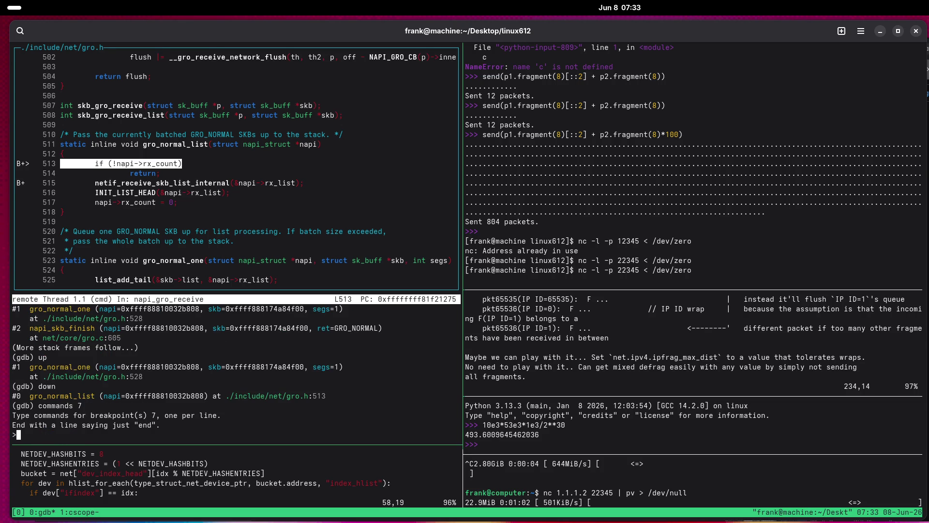
# Enter breakpoint 7 commands: silent, p napi->rx_count, and c.
pyautogui.write('silent')
pyautogui.write('t')
pyautogui.press('Return')
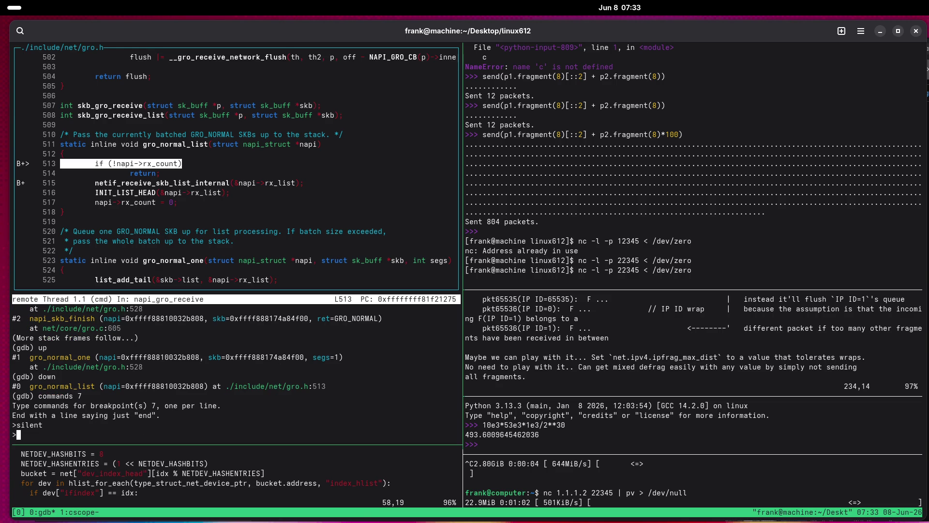
pyautogui.write('p ')
pyautogui.write('napi->rx_c')
pyautogui.write('ount')
pyautogui.press('Return')
pyautogui.write('c')
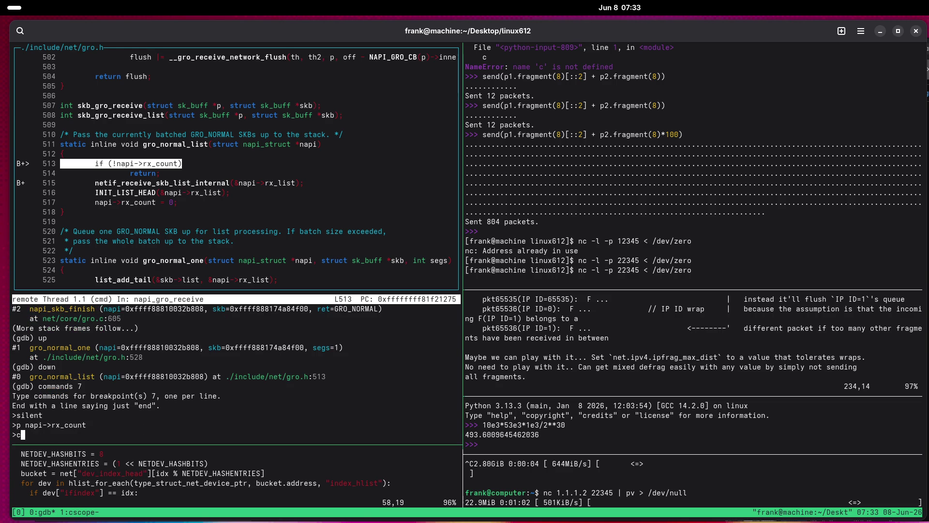
pyautogui.press('Return')
# Interrupt execution, re-enter 'commands 7', and close the command list empty.
pyautogui.hotkey('ctrl', 'c')
pyautogui.hotkey('ctrl', 'c')
pyautogui.hotkey('ctrl', 'c')
pyautogui.write('p n')
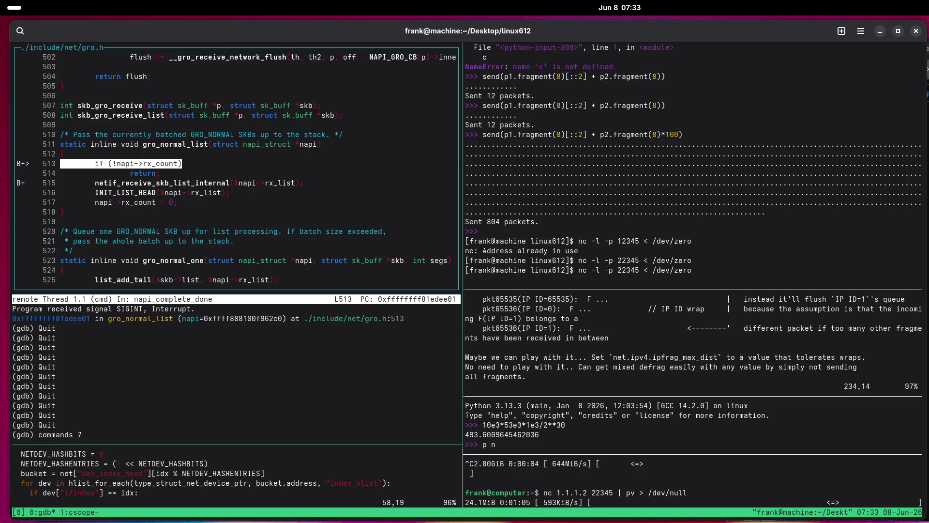
pyautogui.press('Up')
pyautogui.press('Return')
pyautogui.press('Up')
pyautogui.press('Up')
pyautogui.press('Up')
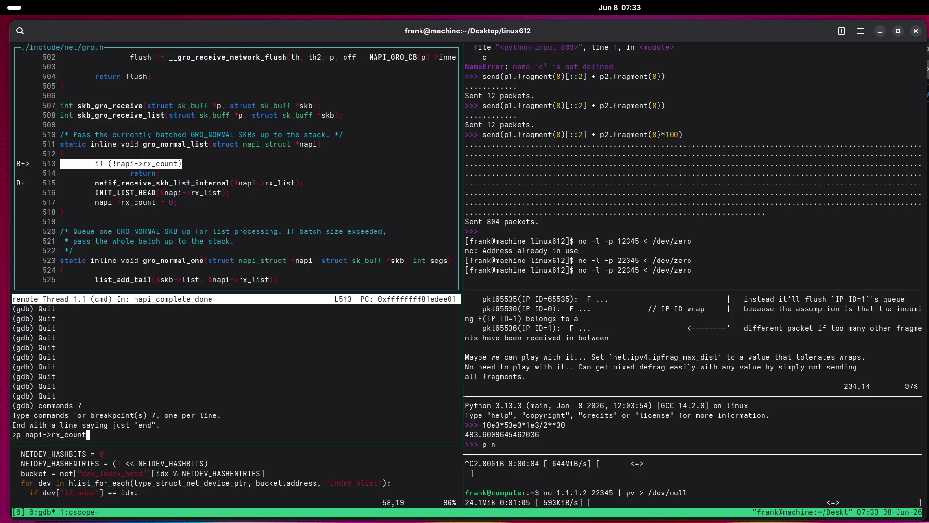
pyautogui.press('Down')
pyautogui.press('Down')
pyautogui.press('Down')
pyautogui.write('$')
pyautogui.write('_any_')
pyautogui.hotkey('ctrl', 'u')
pyautogui.hotkey('ctrl', 'c')
# List GDB's convenience variables and functions with 'show conv' and quit the pager.
pyautogui.write('show conv')
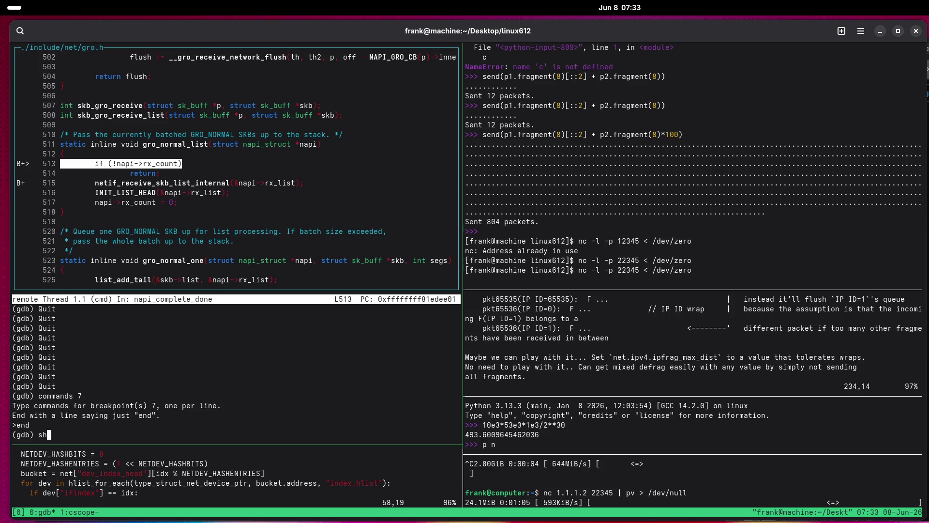
pyautogui.press('Return')
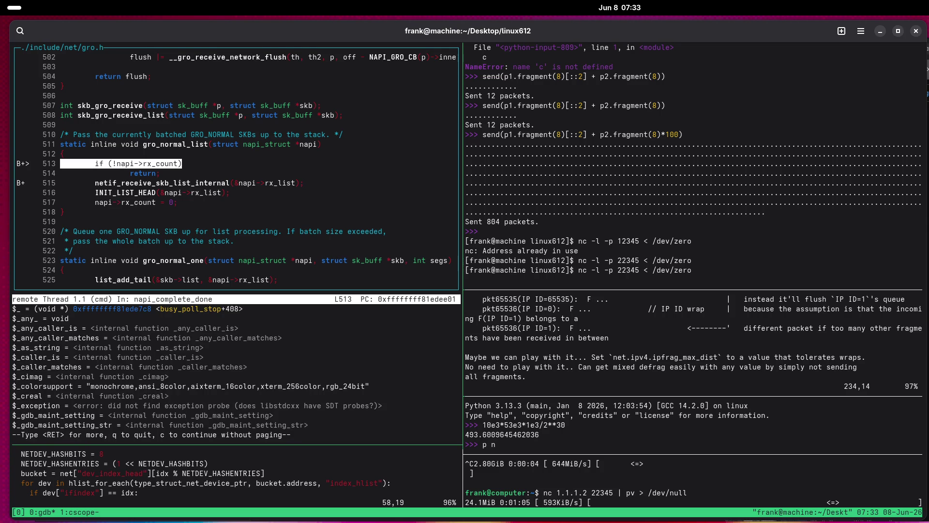
pyautogui.write('q')
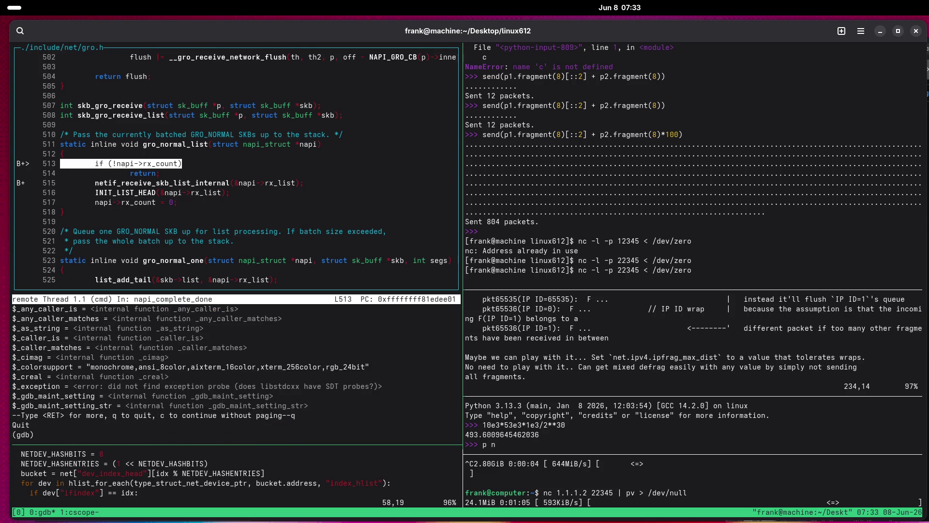
pyautogui.write('u')
pyautogui.write('p')
# Select frame #1, napi_complete_done at net/core/dev.c:6255 calling gro_normal_list(n).
pyautogui.press('Return')
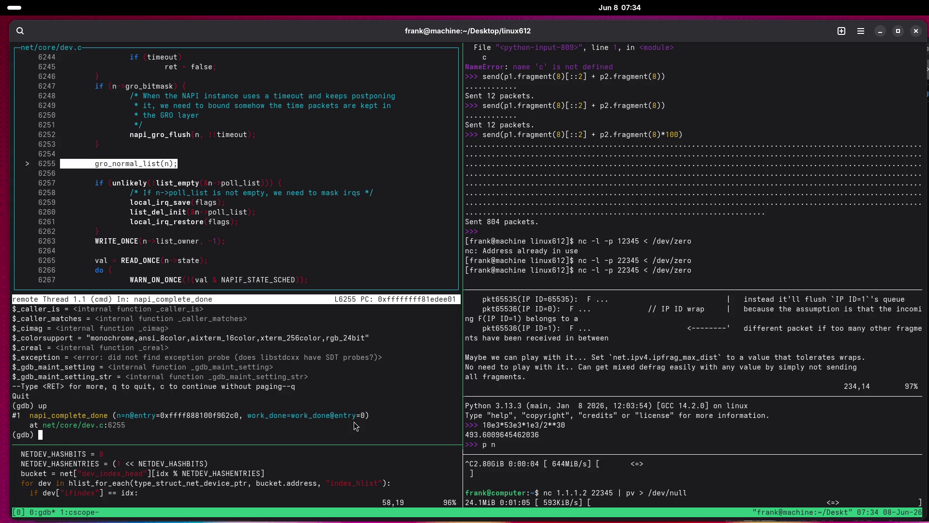
# In the pi Python prompt, list gdb module names containing 'selected'.
pyautogui.write('pi')
pyautogui.press('Return')
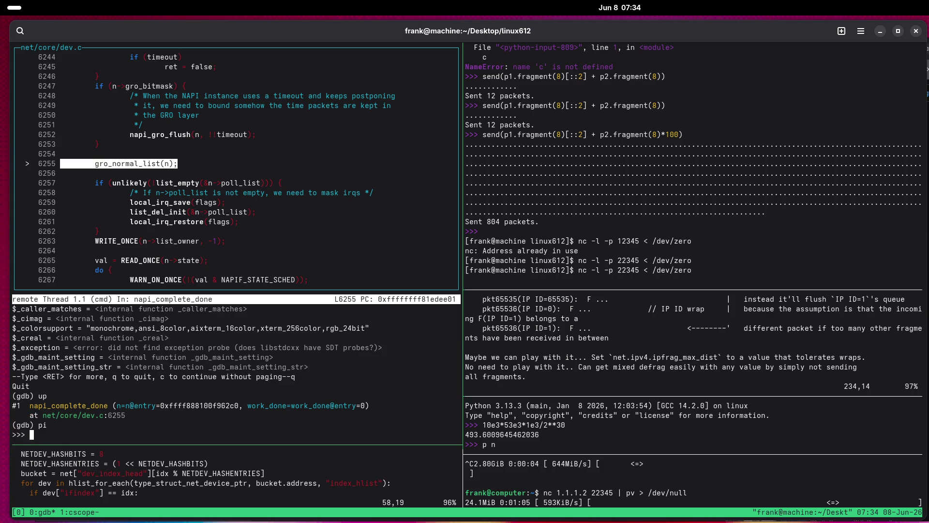
pyautogui.write('gdb.')
pyautogui.write('current')
pyautogui.write('_s')
pyautogui.press('BackSpace')
pyautogui.press('BackSpace')
pyautogui.press('BackSpace')
pyautogui.press('BackSpace')
pyautogui.write('selected_')
pyautogui.press('BackSpace')
pyautogui.press('BackSpace')
pyautogui.press('BackSpace')
pyautogui.write('[x] for x in ')
pyautogui.write('dir(gdb) i')
pyautogui.write('f x.')
pyautogui.write('find("')
pyautogui.write('selected") ')
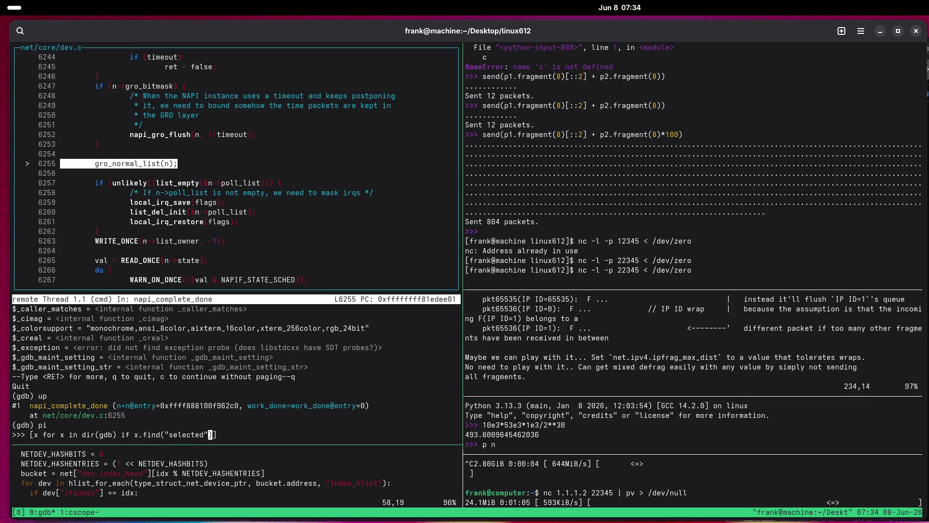
pyautogui.write('!= -1')
pyautogui.press('Return')
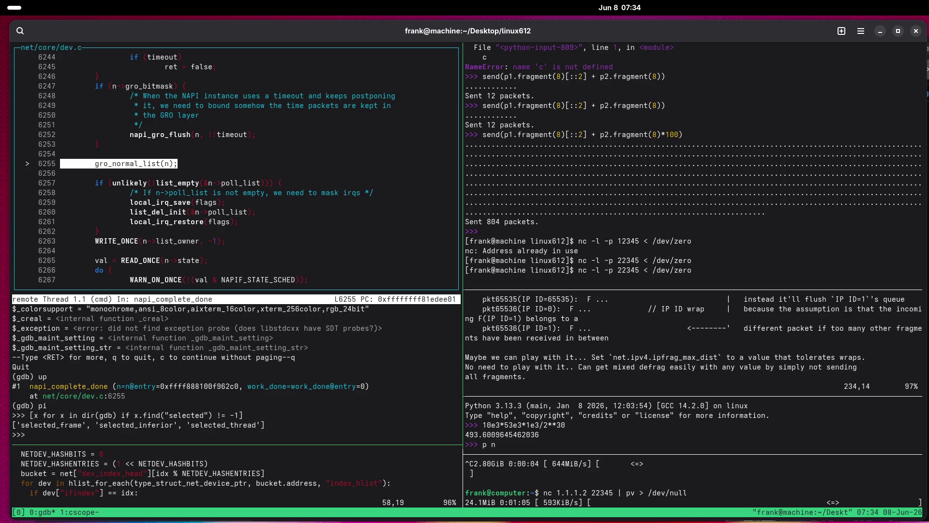
# Get the selected frame and its caller via gdb.selected_frame().older().
pyautogui.write('gdb.selected_')
pyautogui.write('fran')
pyautogui.press('BackSpace')
pyautogui.write('me(')
pyautogui.write(')')
pyautogui.press('Return')
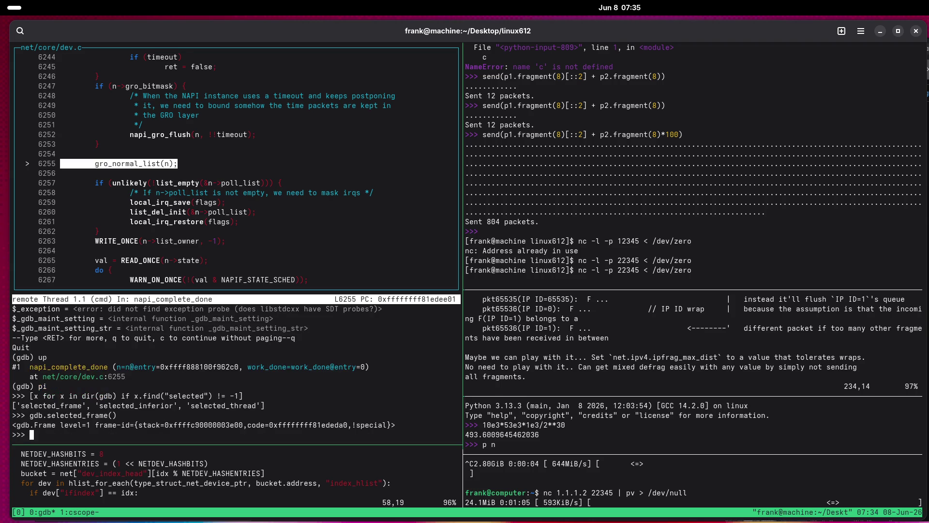
pyautogui.press('Up')
pyautogui.write('.older')
pyautogui.press('Return')
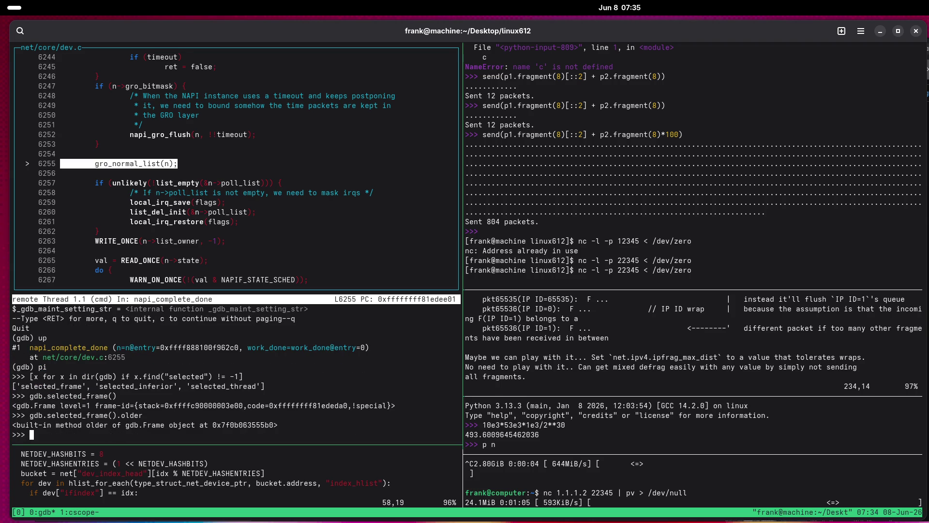
pyautogui.press('Up')
pyautogui.write('()')
pyautogui.press('Return')
# Fetch the caller frame's function symbol with .function(), showing virtnet_poll_tx.
pyautogui.press('Up')
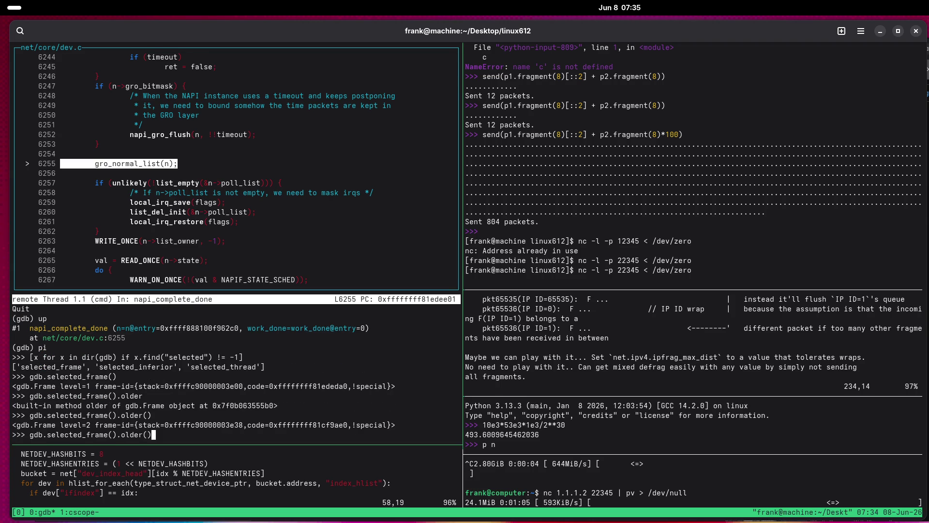
pyautogui.write('.function')
pyautogui.press('Return')
pyautogui.press('Up')
pyautogui.write('()')
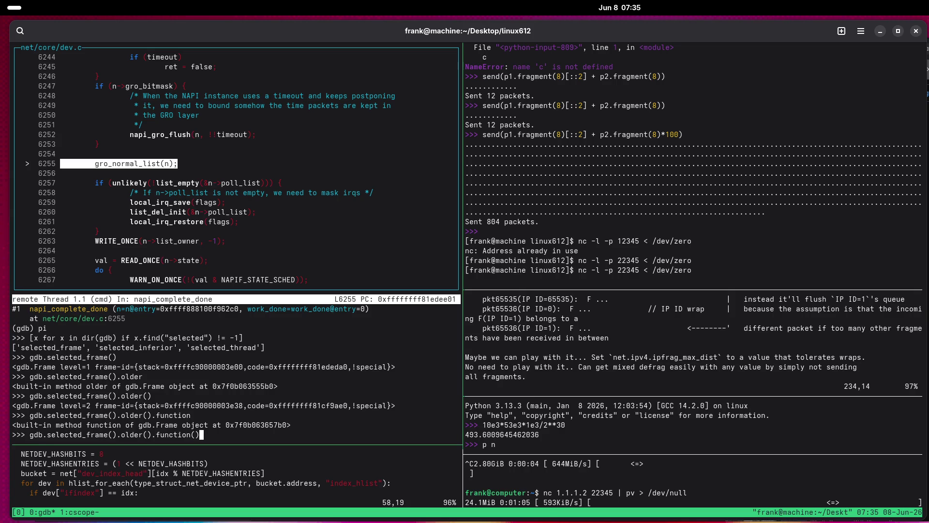
pyautogui.press('Return')
# Try wrapping the symbol in string(), then exit Python and return to frame #0.
pyautogui.press('Up')
pyautogui.press('Home')
pyautogui.write('string(')
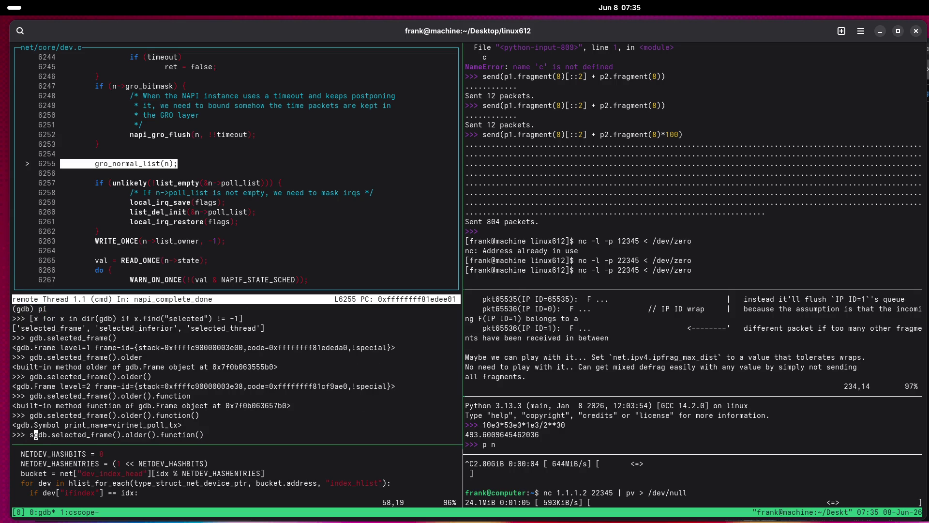
pyautogui.press('End')
pyautogui.write(')')
pyautogui.press('Return')
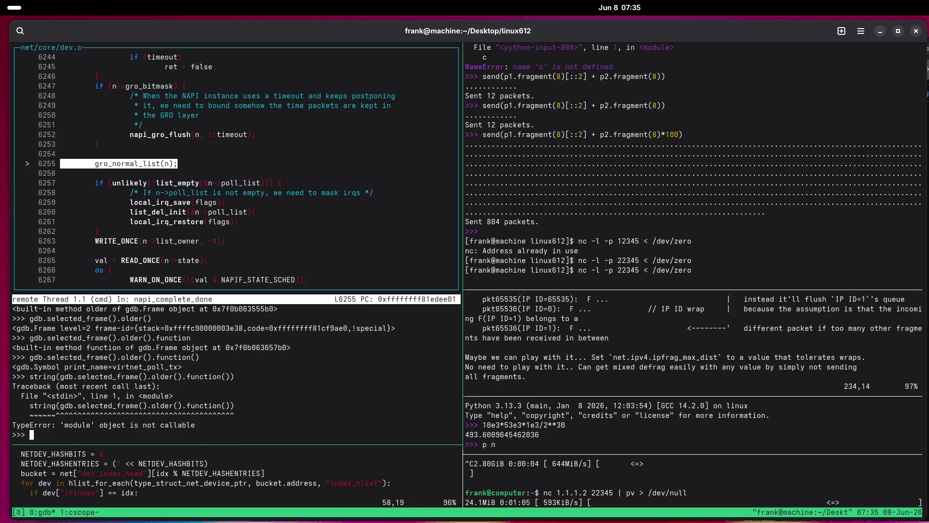
pyautogui.write('down')
pyautogui.press('Return')
pyautogui.hotkey('ctrl', 'd')
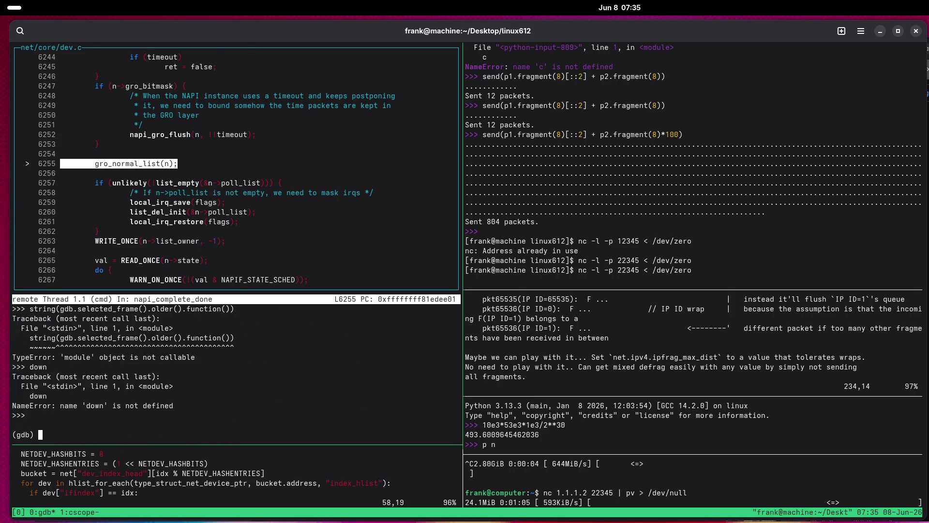
pyautogui.write('down')
pyautogui.press('Return')
# Run the string() expression as a pi one-liner, then print the caller's function symbol directly.
pyautogui.write('down')
pyautogui.press('Up')
pyautogui.press('Up')
pyautogui.press('Up')
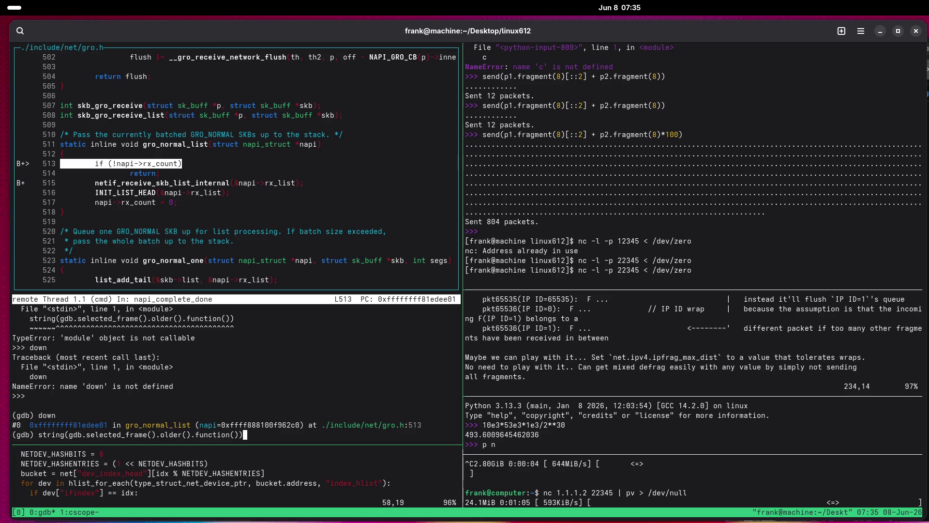
pyautogui.press('Home')
pyautogui.write('pi')
pyautogui.press('Return')
pyautogui.press('Up')
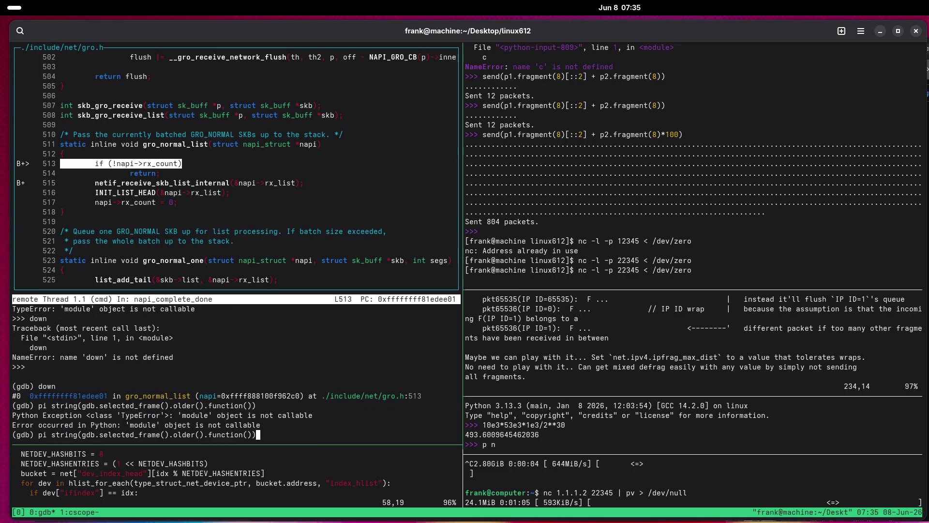
pyautogui.press('Home')
pyautogui.press('Right')
pyautogui.press('Right')
pyautogui.press('Right')
pyautogui.press('BackSpace')
pyautogui.press('BackSpace')
pyautogui.press('BackSpace')
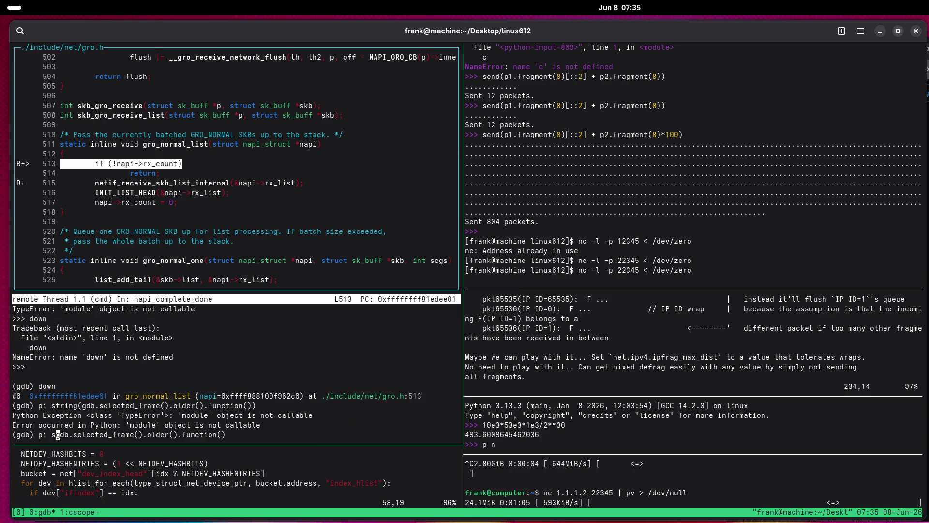
pyautogui.press('End')
pyautogui.press('BackSpace')
pyautogui.press('Return')
# After .string() fails, print the caller function via pi str(gdb.selected_frame().older().function()).
pyautogui.press('Up')
pyautogui.write('.string()')
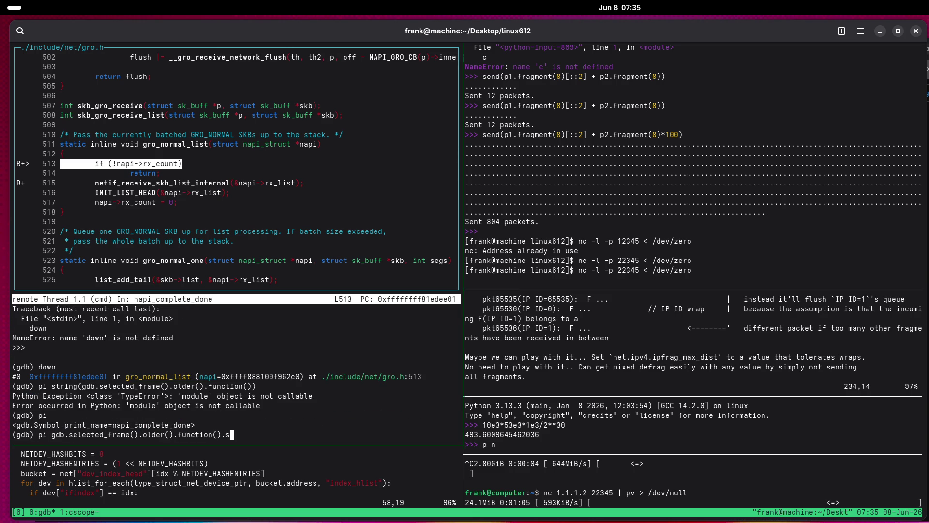
pyautogui.press('Return')
pyautogui.press('Up')
pyautogui.press('BackSpace')
pyautogui.press('BackSpace')
pyautogui.press('BackSpace')
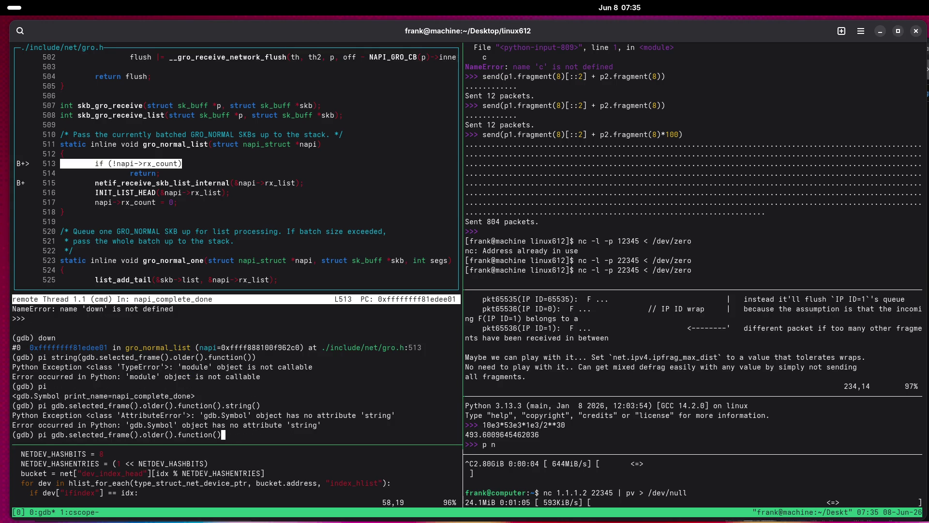
pyautogui.write(')')
pyautogui.press('Home')
pyautogui.press('Right')
pyautogui.press('Right')
pyautogui.press('Right')
pyautogui.write('str(')
pyautogui.press('Return')
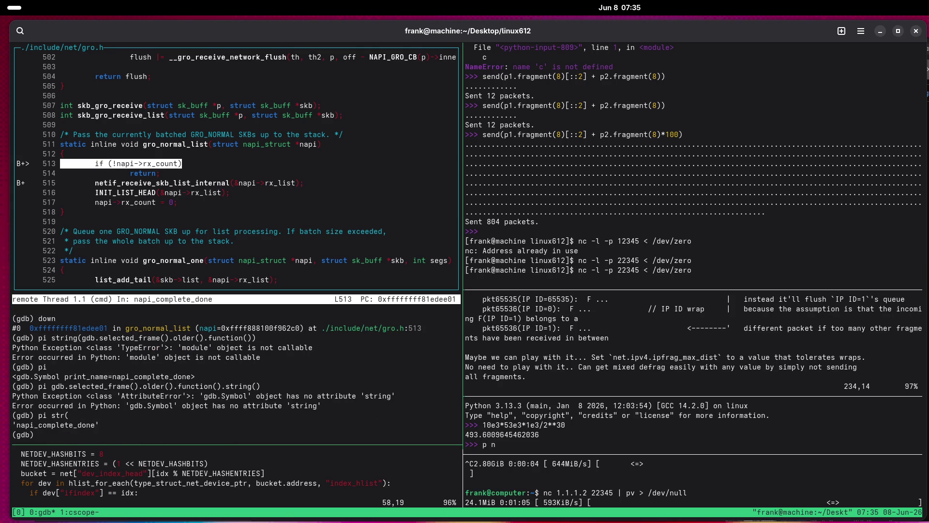
# Print gdb.selected_frame().older().function().name, giving 'napi_complete_done'.
pyautogui.press('Up')
pyautogui.write('.name')
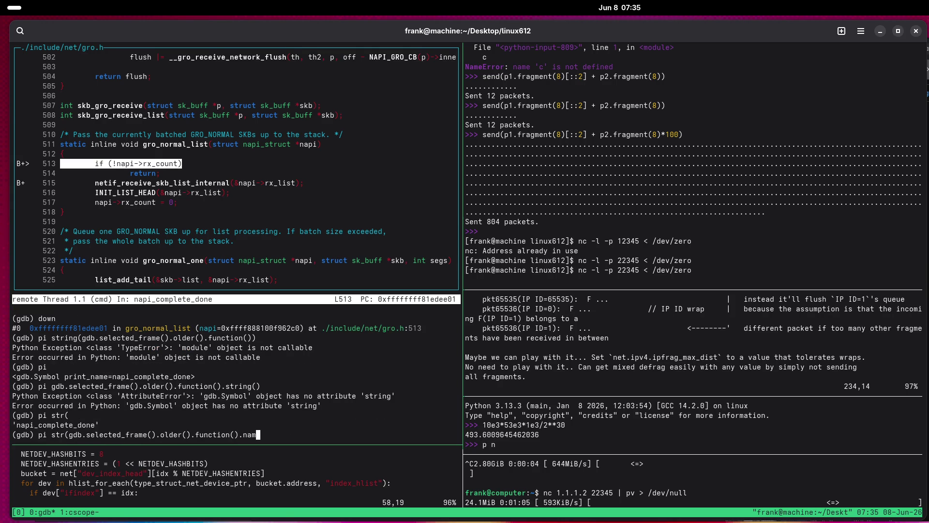
pyautogui.press('Home')
pyautogui.press('Right')
pyautogui.press('Right')
pyautogui.press('Right')
pyautogui.press('BackSpace')
pyautogui.press('BackSpace')
pyautogui.press('BackSpace')
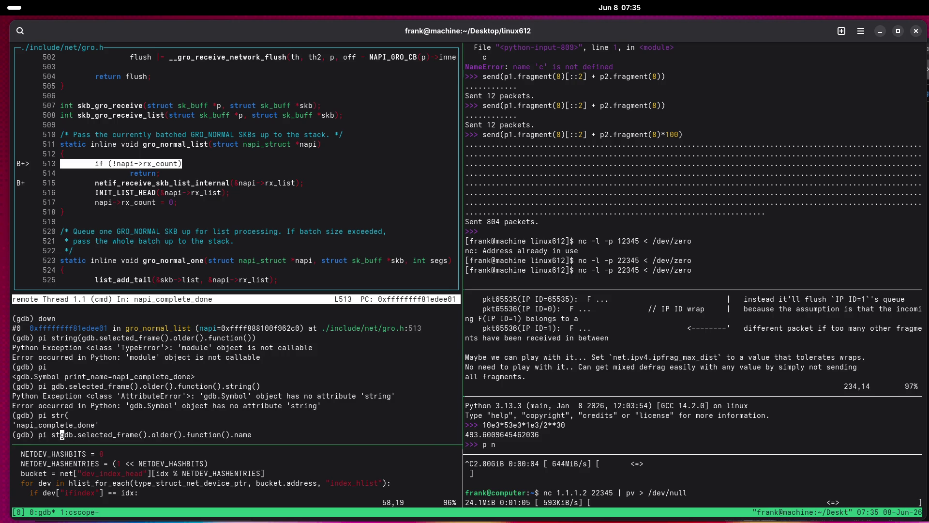
pyautogui.press('Return')
pyautogui.press('Up')
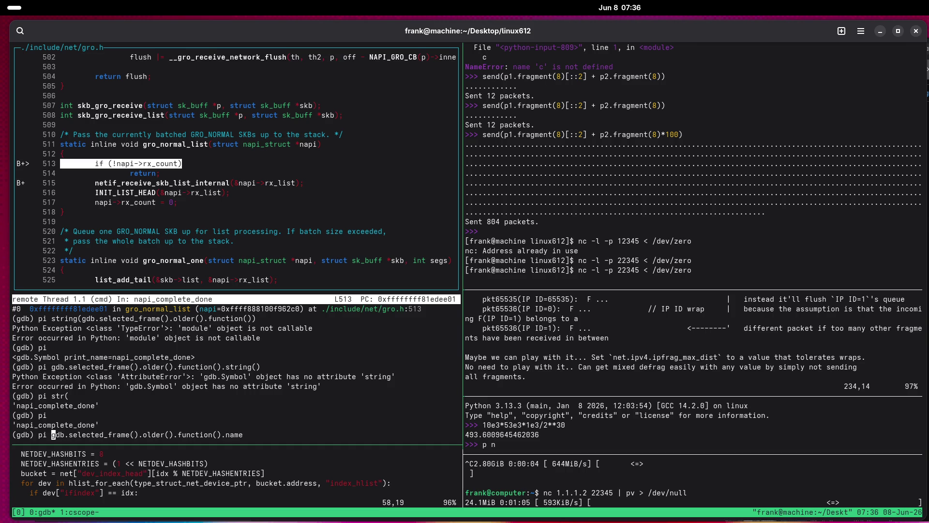
# Rerun the caller-name query, then start wrapping it as print(gdb.parse_and_eval("napi->rx_count"), ...).
pyautogui.click(245, 435)
pyautogui.press('Return')
pyautogui.press('Up')
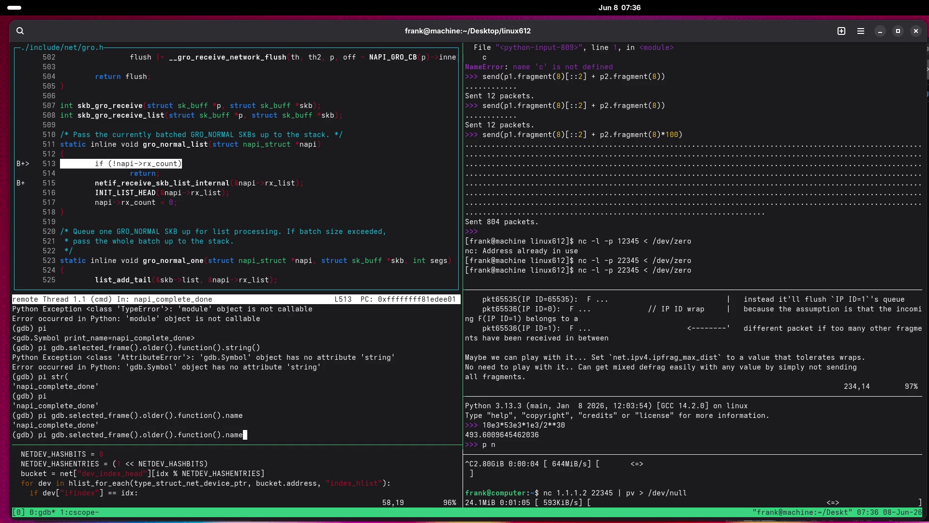
pyautogui.hotkey('ctrl', 'a')
pyautogui.press('Right')
pyautogui.press('Right')
pyautogui.press('Right')
pyautogui.write('print(')
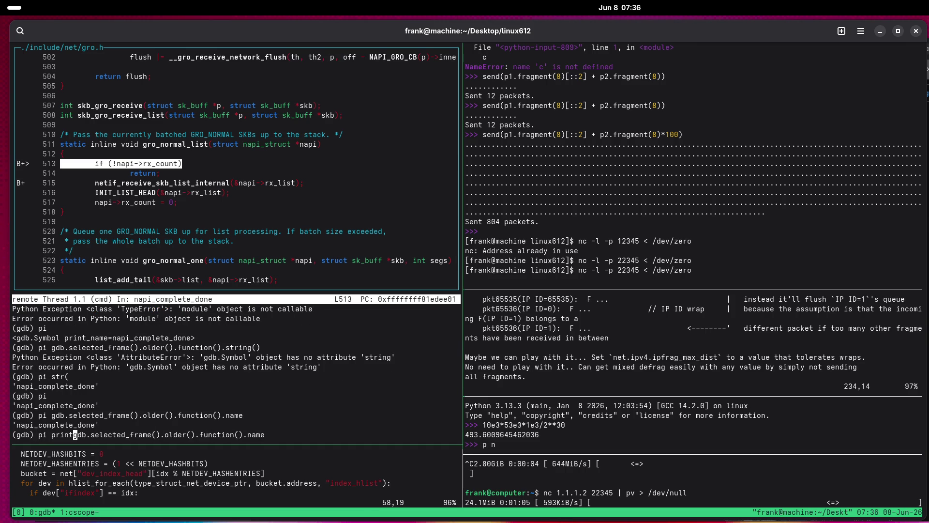
pyautogui.write('gdb.parse_a')
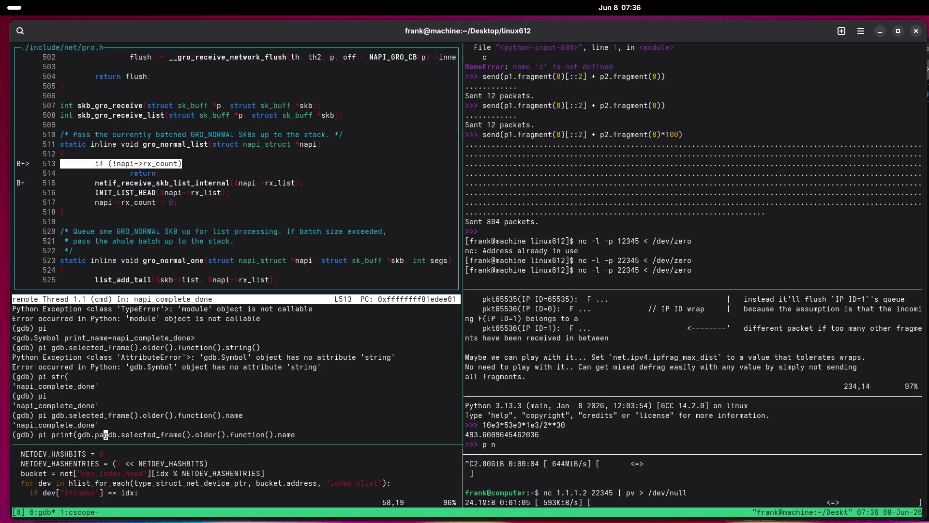
pyautogui.write('nd')
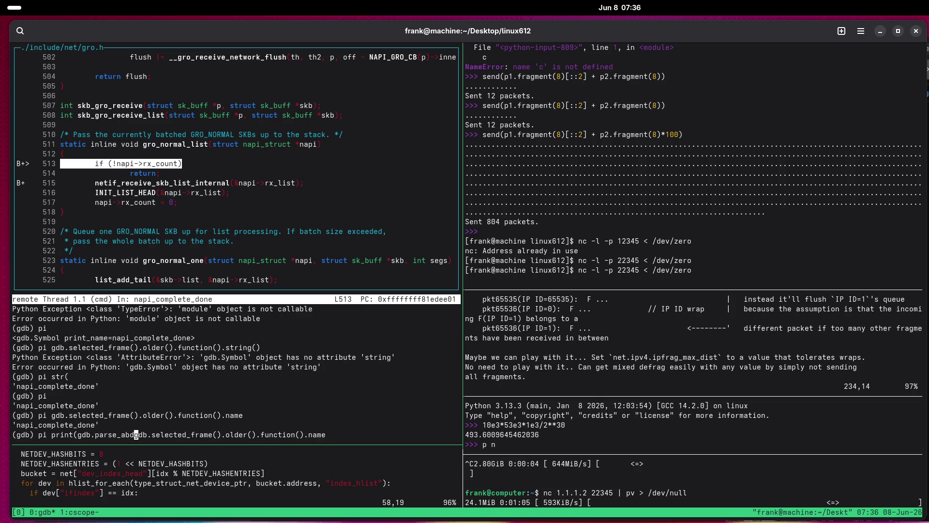
pyautogui.write('_eval(),')
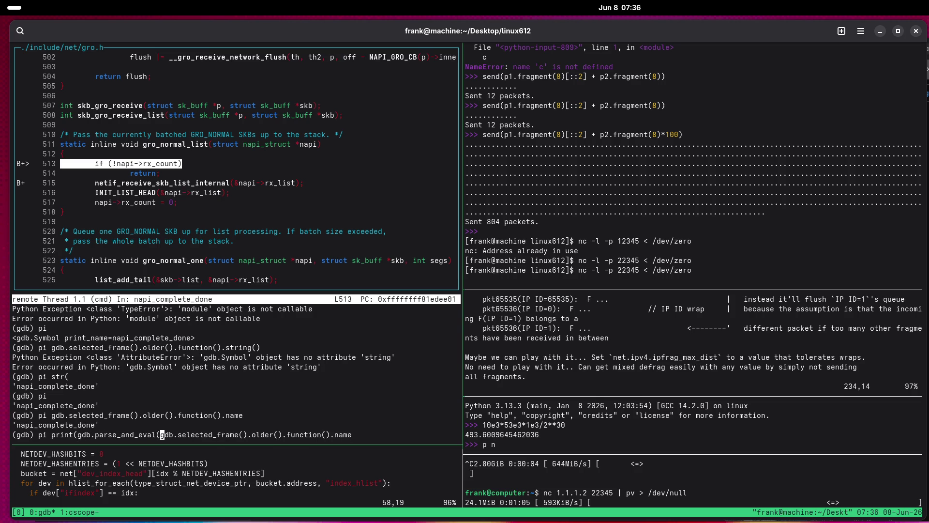
pyautogui.press('Left')
pyautogui.press('Left')
pyautogui.write('""')
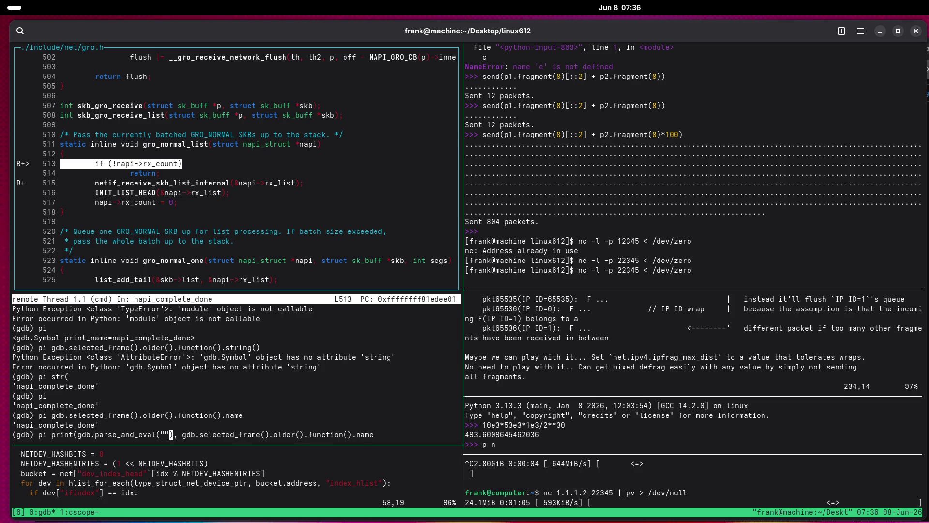
pyautogui.press('Left')
pyautogui.write('napi->rx_co')
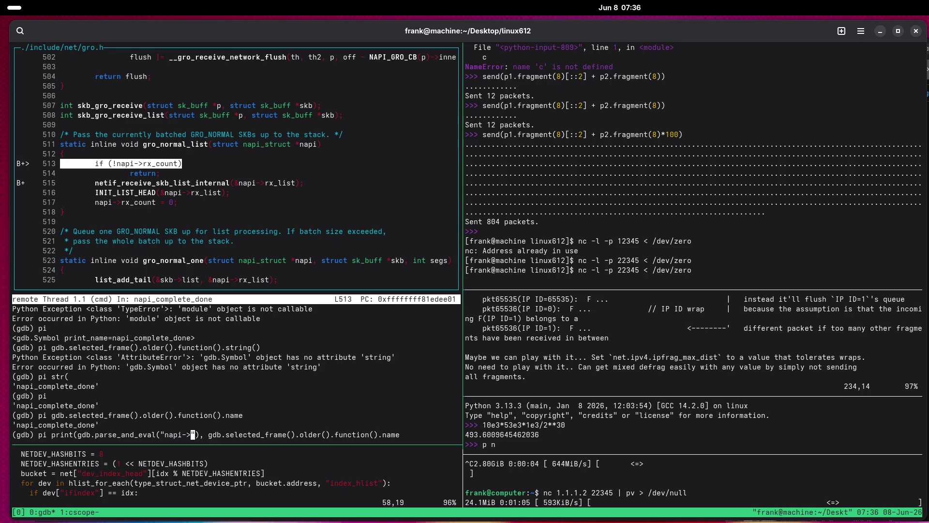
pyautogui.write('unt')
# Wrap the rx_count evaluation in int() and run the print command.
pyautogui.press('Left')
pyautogui.press('Left')
pyautogui.press('Left')
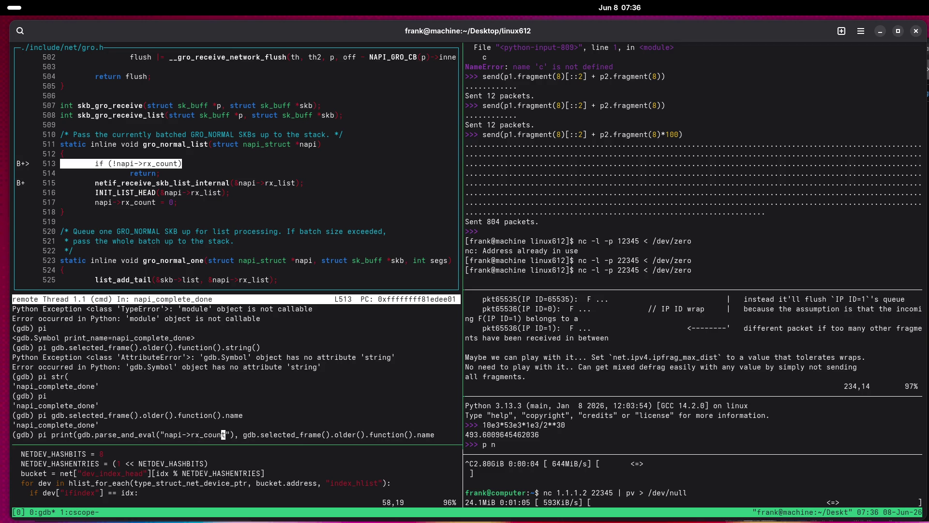
pyautogui.press('Left')
pyautogui.press('Left')
pyautogui.press('Left')
pyautogui.press('Right')
pyautogui.write('int(')
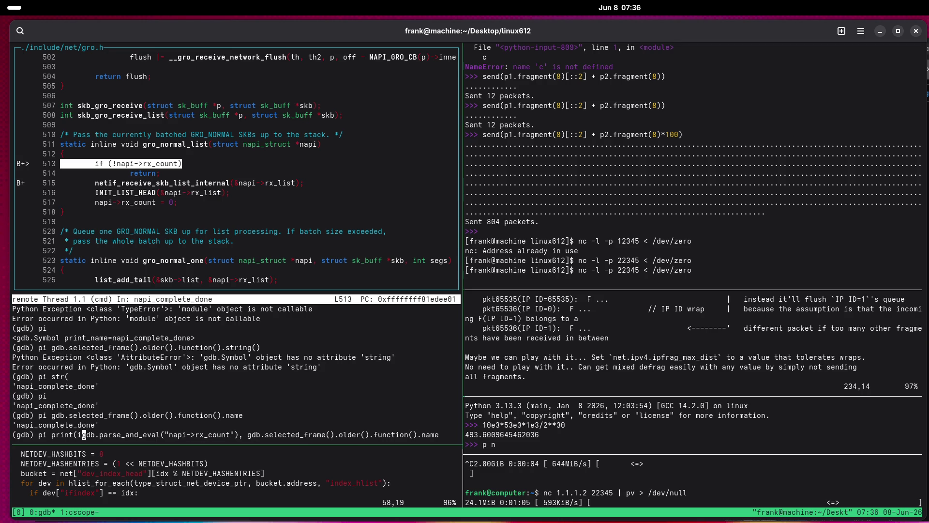
pyautogui.press('Right')
pyautogui.press('Right')
pyautogui.press('Right')
pyautogui.press('Right')
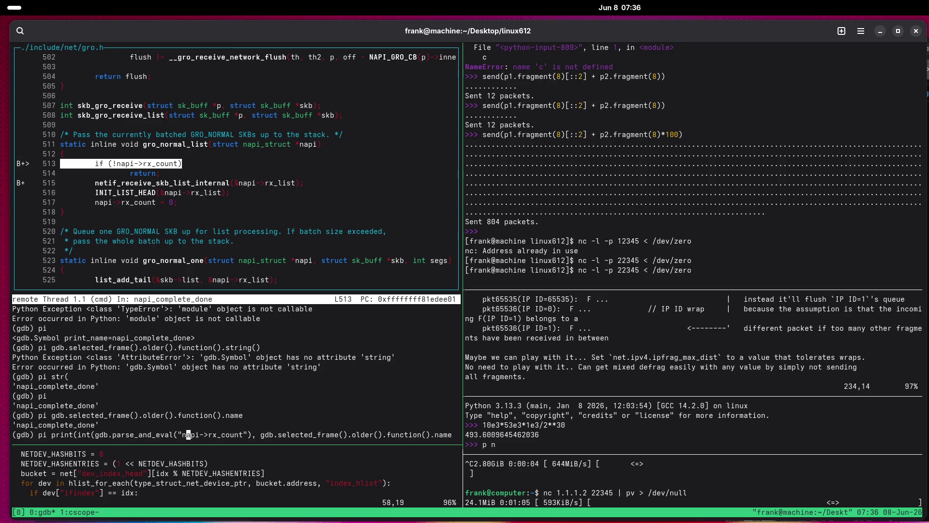
pyautogui.write(')')
pyautogui.press('Return')
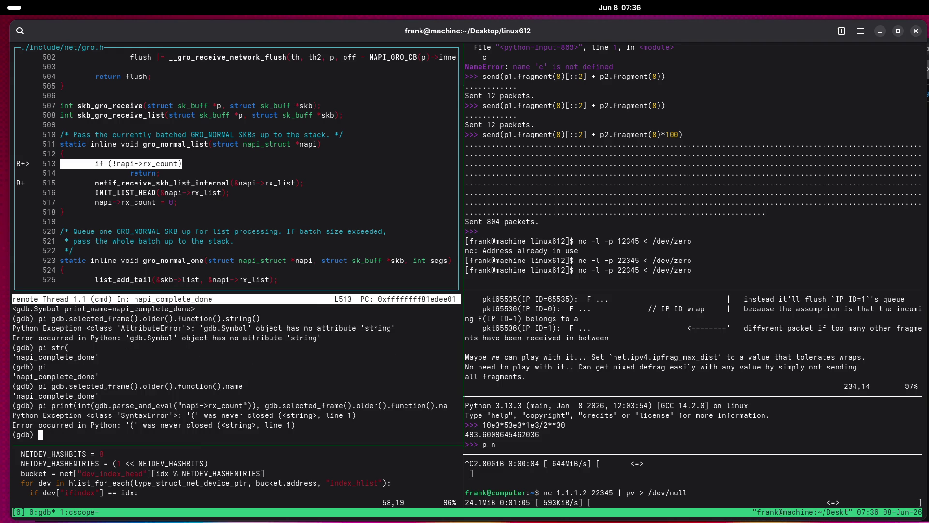
# Add the missing closing parenthesis and rerun the print command.
pyautogui.press('Up')
pyautogui.press('Left')
pyautogui.press('Left')
pyautogui.press('Left')
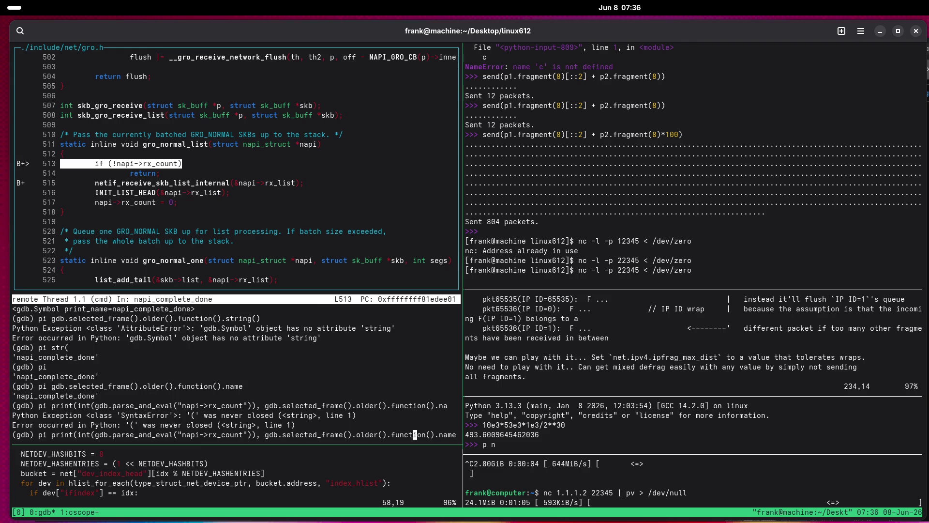
pyautogui.press('Left')
pyautogui.press('Left')
pyautogui.press('Left')
pyautogui.press('End')
pyautogui.write(')')
pyautogui.press('Return')
# Drop the print wrapper so GDB shows the tuple (0, 'napi_complete_done').
pyautogui.press('Up')
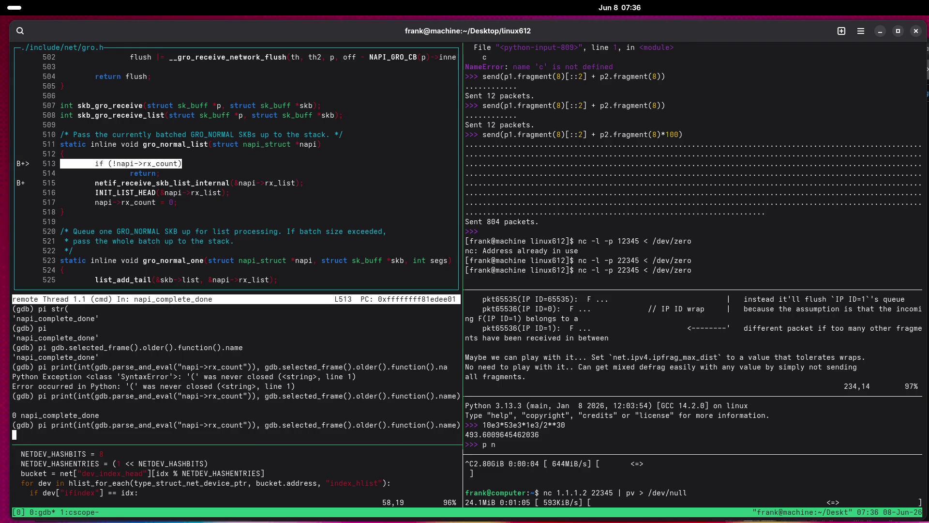
pyautogui.press('Home')
pyautogui.press('Right')
pyautogui.press('Right')
pyautogui.press('Right')
pyautogui.press('Right')
pyautogui.press('Right')
pyautogui.press('Right')
pyautogui.press('BackSpace')
pyautogui.press('BackSpace')
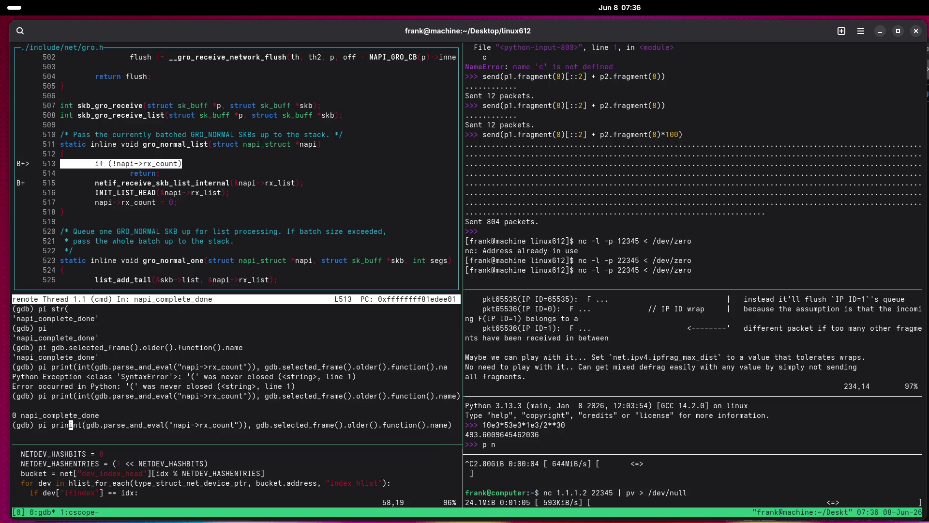
pyautogui.press('BackSpace')
pyautogui.press('BackSpace')
pyautogui.press('BackSpace')
pyautogui.press('End')
pyautogui.press('BackSpace')
pyautogui.press('Return')
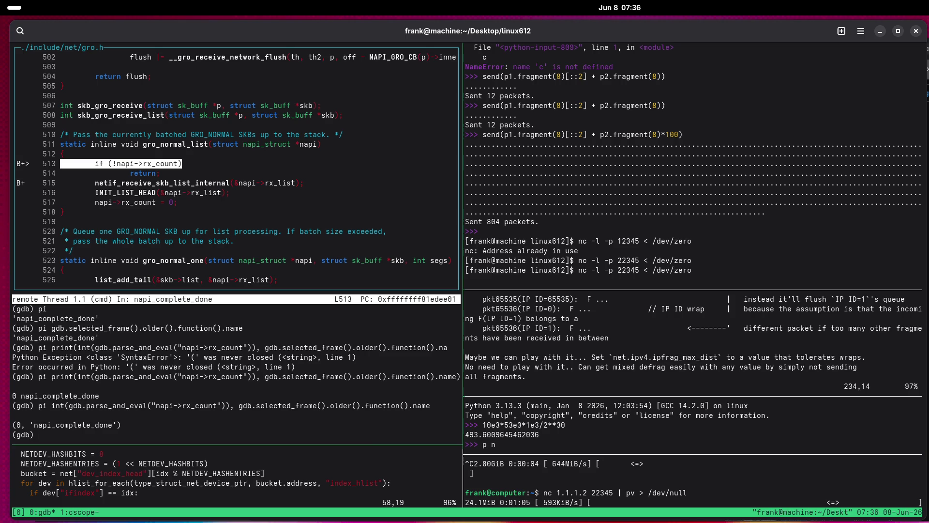
# List the breakpoints with info b and quit the paged listing.
pyautogui.write('info br')
pyautogui.press('Return')
pyautogui.write('q')
pyautogui.press('Return')
# Give breakpoint 7 the commands silent, the pi rx_count/caller-name line, c and end.
pyautogui.write('c')
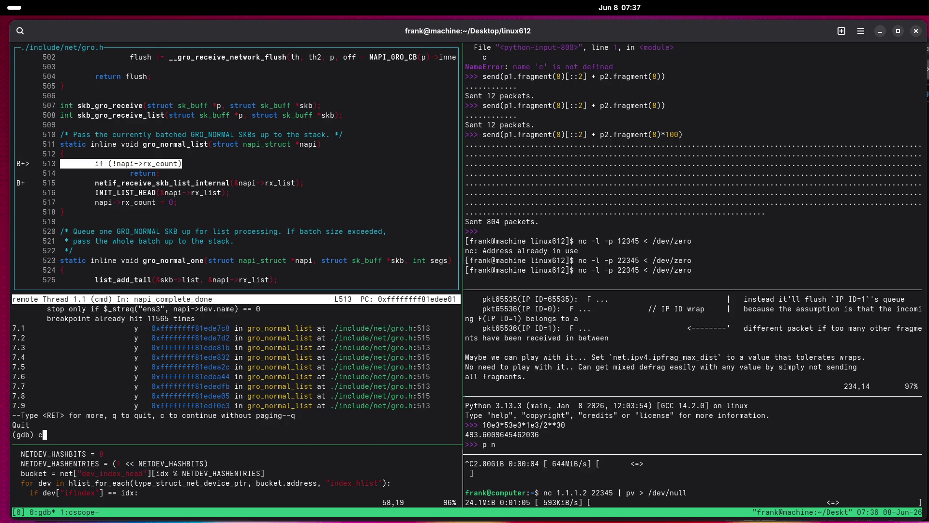
pyautogui.write('ommands 7')
pyautogui.press('Return')
pyautogui.write('silent')
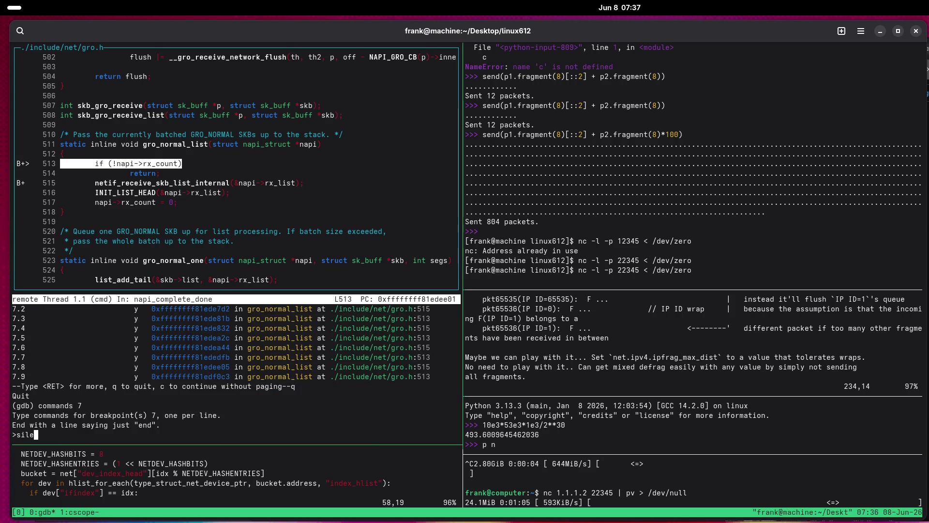
pyautogui.press('Return')
pyautogui.write('commands 7')
pyautogui.hotkey('ctrl', 'u')
pyautogui.write('pi int(gdb.parse_and_eval("napi->rx_count")), gdb.selected_frame().older().function().name')
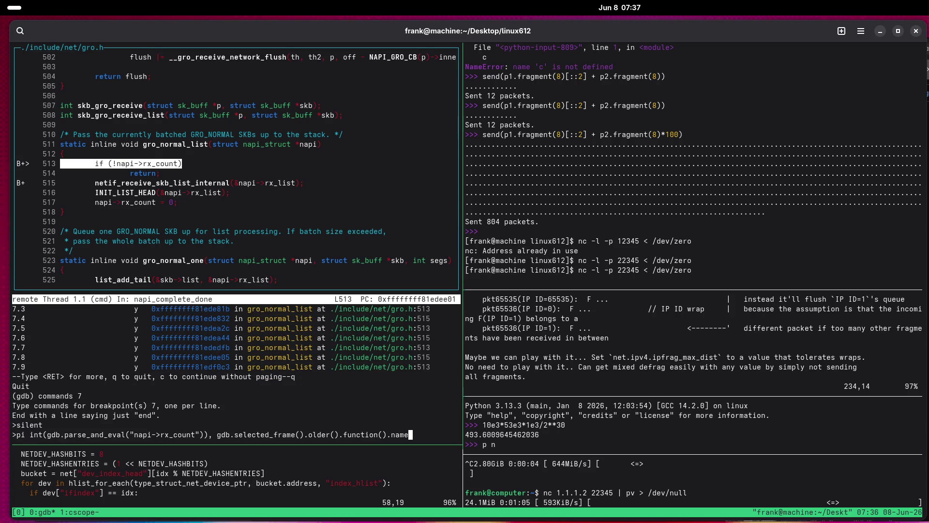
pyautogui.press('Return')
pyautogui.write('c')
pyautogui.press('Return')
pyautogui.write('end')
pyautogui.press('Return')
# Resume the kernel, interrupt it, and disable the TUI source layout.
pyautogui.write('c')
pyautogui.press('Return')
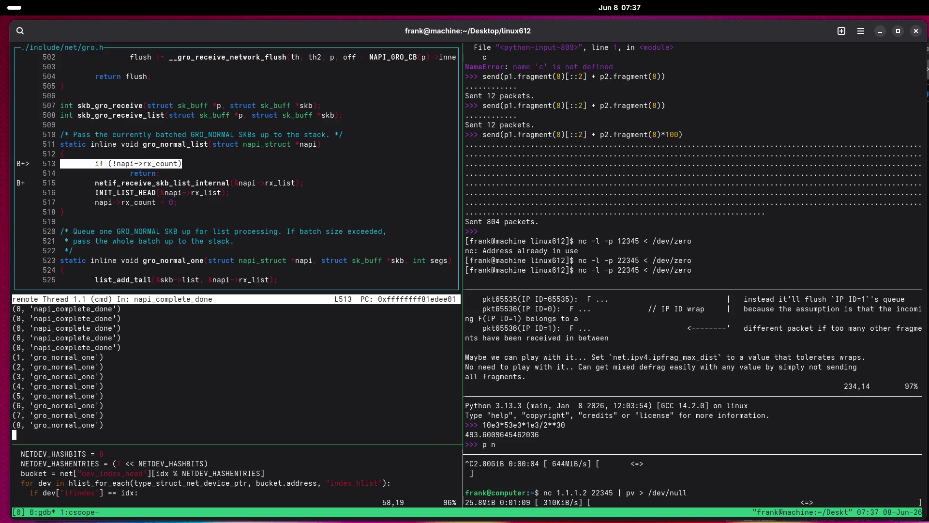
pyautogui.hotkey('ctrl', 'c')
pyautogui.write('tui dis')
pyautogui.press('Return')
# Resume the kernel again to stream the hit log, then interrupt it with Ctrl-C.
pyautogui.hotkey('ctrl', 'l')
pyautogui.press('Up')
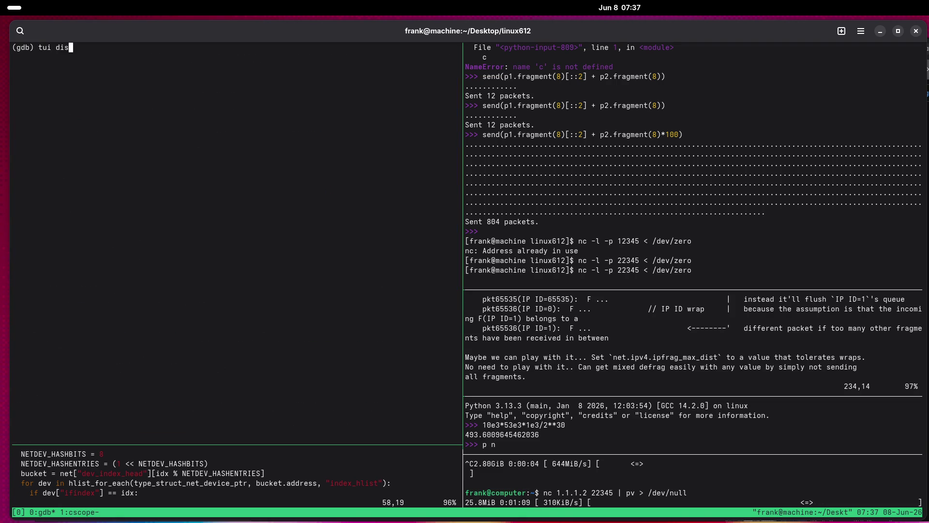
pyautogui.hotkey('ctrl', 'u')
pyautogui.write('c')
pyautogui.press('Up')
pyautogui.press('Up')
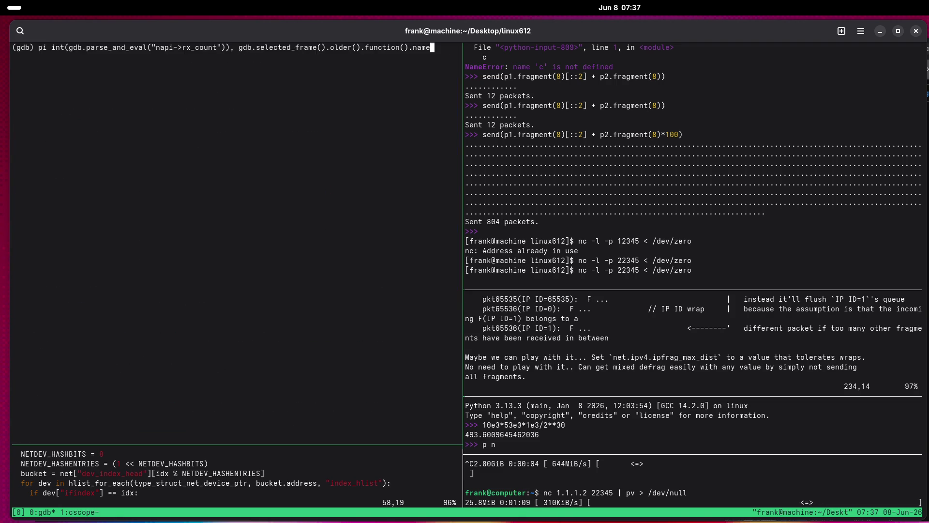
pyautogui.hotkey('ctrl', 'u')
pyautogui.write('c')
pyautogui.press('Return')
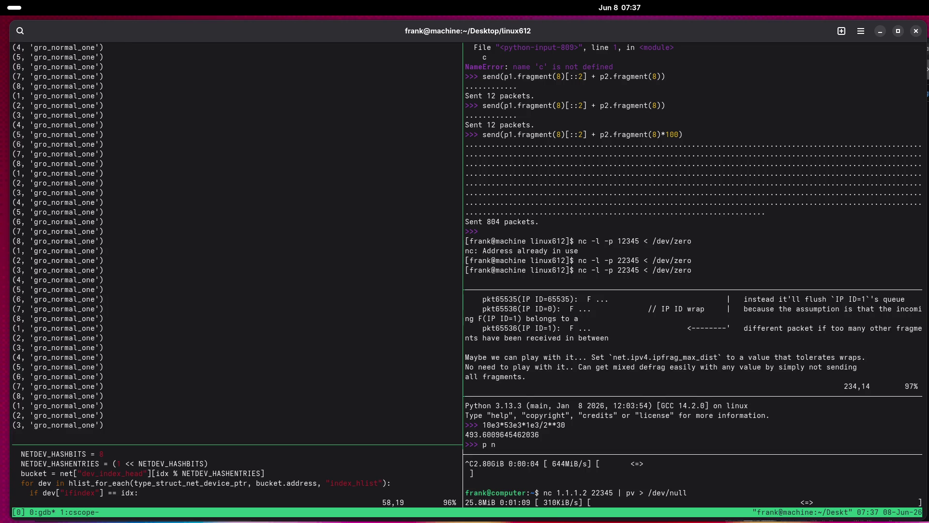
pyautogui.hotkey('ctrl', 'c')
pyautogui.hotkey('ctrl', 'c')
pyautogui.hotkey('ctrl', 'c')
pyautogui.hotkey('ctrl', 'c')
pyautogui.hotkey('ctrl', 'c')
pyautogui.hotkey('ctrl', 'c')
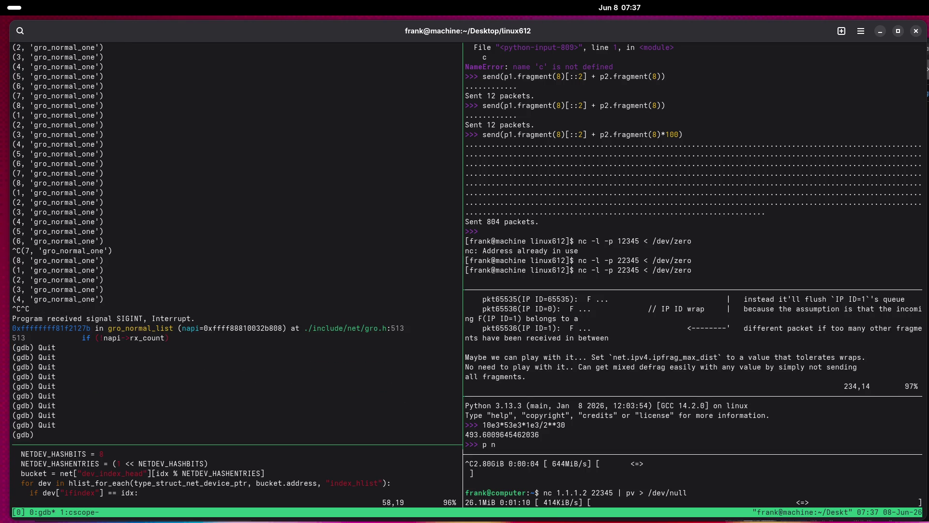
# Review the logged rx_count and caller tuples in tmux copy mode, then return to gdb.
pyautogui.hotkey('ctrl', 'b')
pyautogui.press('[')
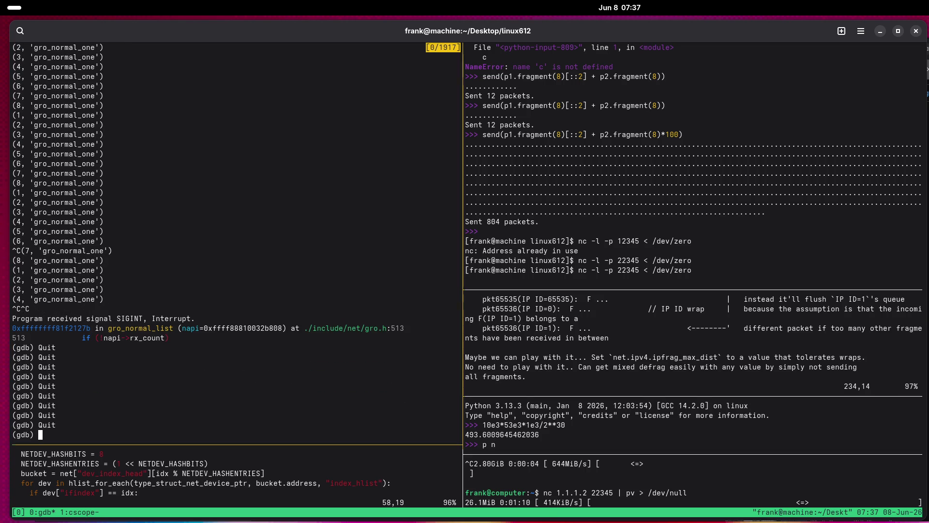
pyautogui.press('Up')
pyautogui.press('Up')
pyautogui.press('Up')
pyautogui.press('Up')
pyautogui.press('Up')
pyautogui.press('Up')
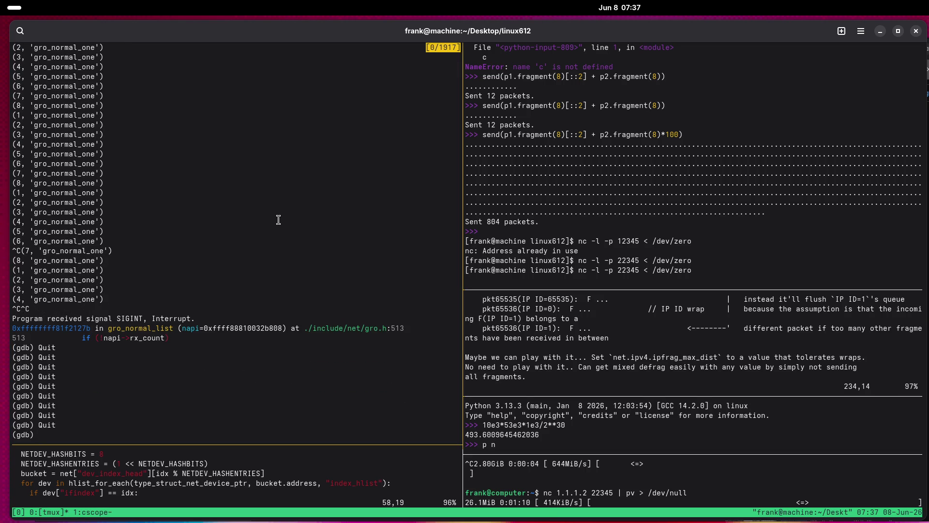
pyautogui.press('Up')
pyautogui.press('Up')
pyautogui.press('Up')
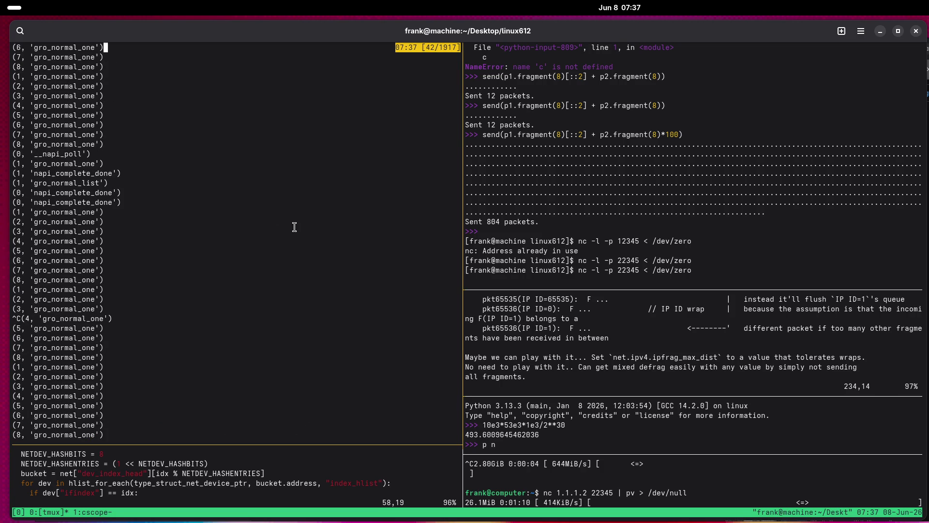
pyautogui.doubleClick(52, 154)
pyautogui.doubleClick(68, 164)
pyautogui.doubleClick(69, 183)
pyautogui.doubleClick(70, 202)
pyautogui.doubleClick(73, 193)
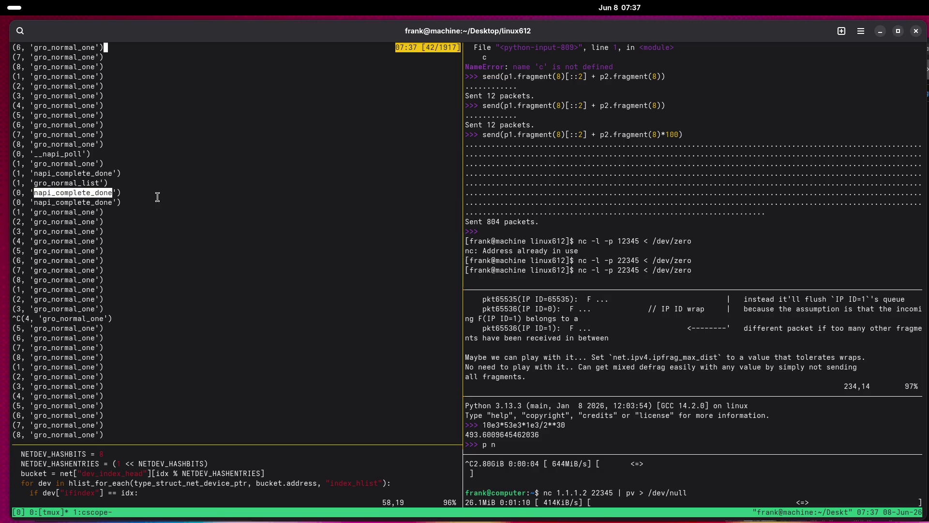
pyautogui.click(245, 190)
pyautogui.hotkey('ctrl', 'c')
pyautogui.hotkey('ctrl', 'c')
pyautogui.hotkey('ctrl', 'c')
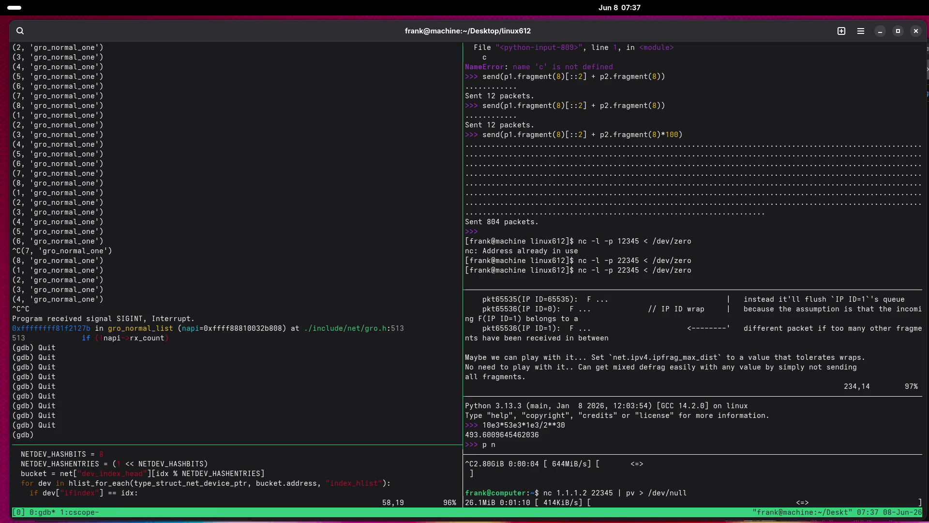
# In GDB's Python prompt, import collections and create ccc=collections.defaultdict(int).
pyautogui.write('pi')
pyautogui.press('Return')
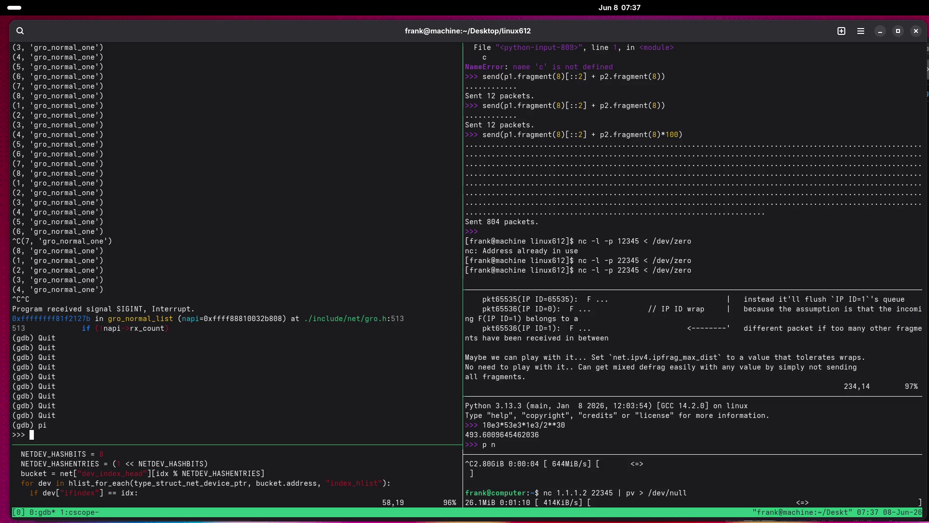
pyautogui.write('import defau')
pyautogui.write('ltdict')
pyautogui.press('Return')
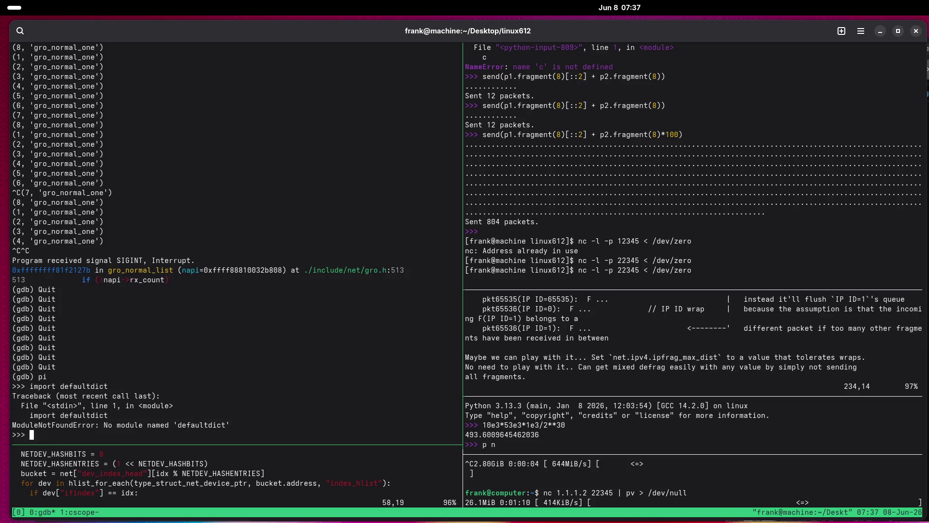
pyautogui.press('Up')
pyautogui.press('BackSpace')
pyautogui.press('BackSpace')
pyautogui.press('BackSpace')
pyautogui.press('BackSpace')
pyautogui.write('collections')
pyautogui.press('Return')
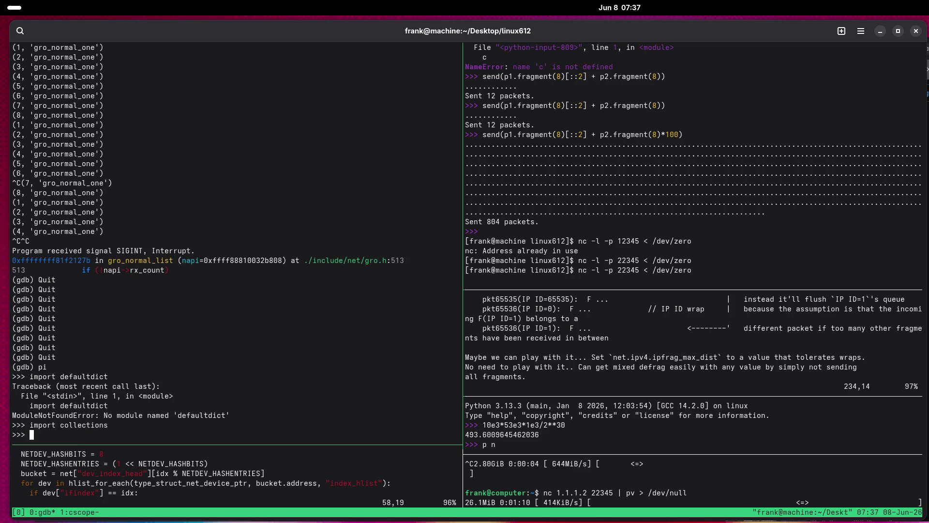
pyautogui.write('ccc=')
pyautogui.write('coll')
pyautogui.write('ections.defau')
pyautogui.write('ltdict(int)')
pyautogui.press('Return')
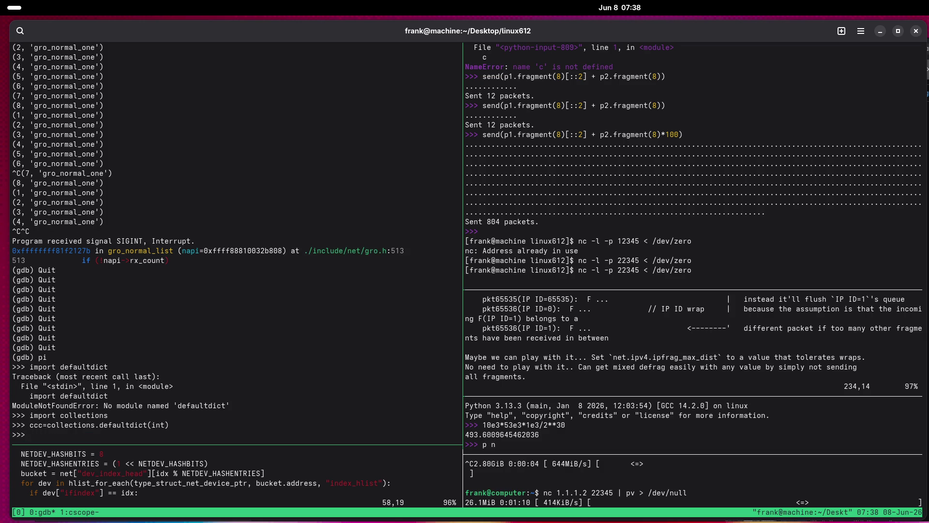
pyautogui.hotkey('ctrl', 'd')
# Start redefining breakpoint 7's commands, beginning with silent.
pyautogui.press('Up')
pyautogui.press('Up')
pyautogui.press('Up')
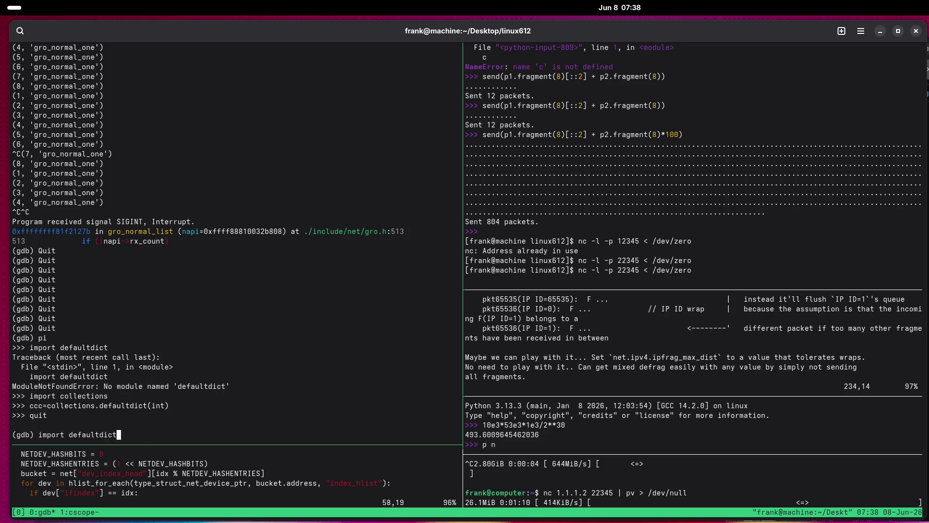
pyautogui.press('Up')
pyautogui.press('Up')
pyautogui.press('Up')
pyautogui.press('Up')
pyautogui.press('Return')
pyautogui.write('silent')
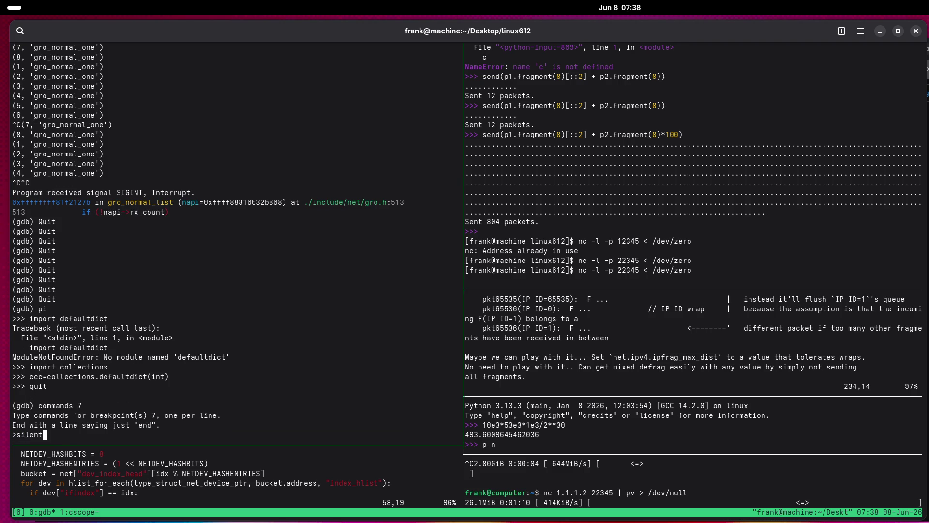
pyautogui.press('Return')
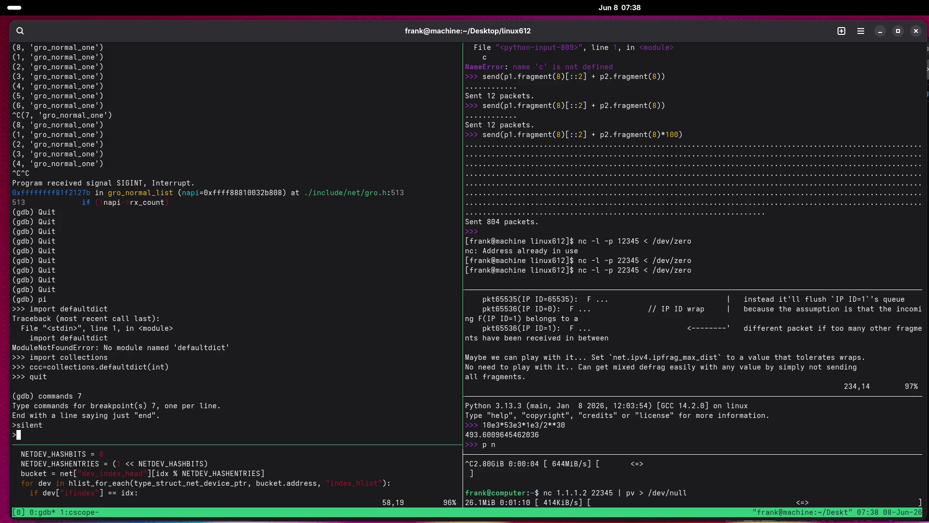
# Add the line pi ccc[gdb.selected_frame().older().function().name] += 1 to breakpoint 7.
pyautogui.write('import collections')
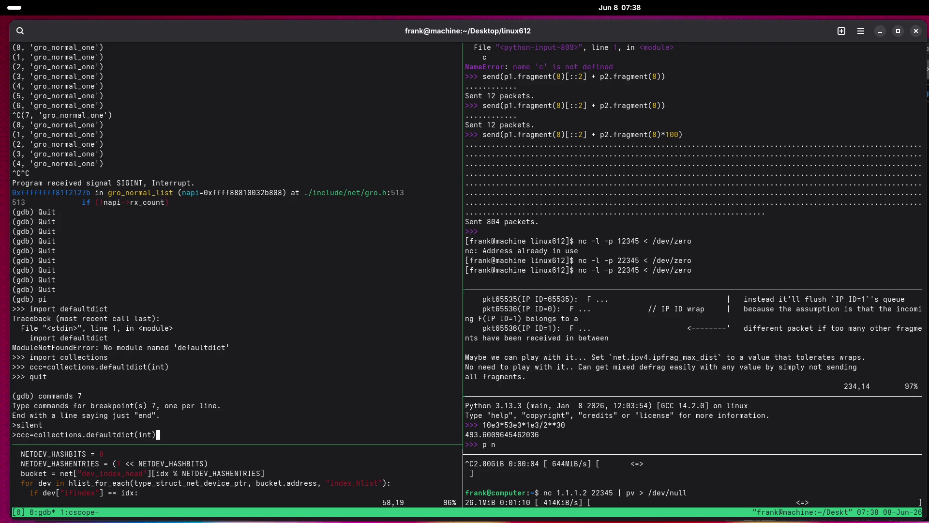
pyautogui.press('Up')
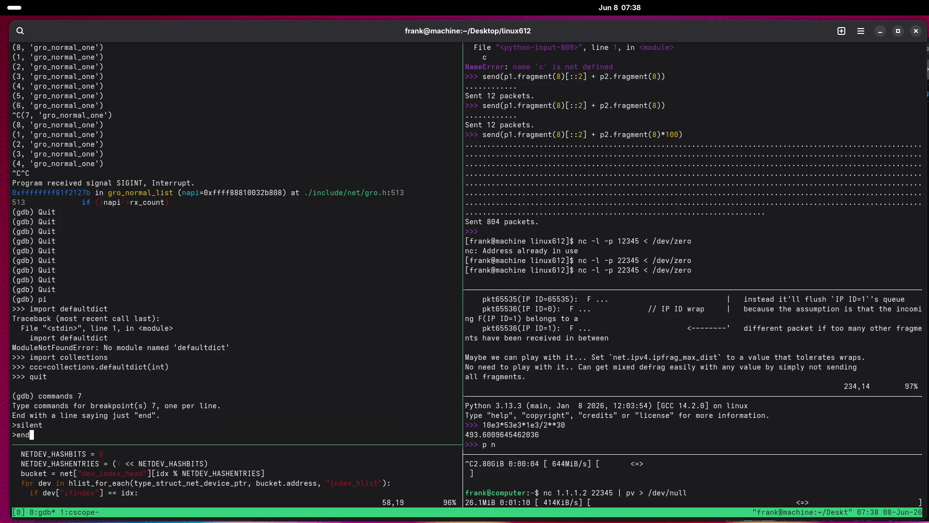
pyautogui.press('Up')
pyautogui.press('BackSpace')
pyautogui.press('BackSpace')
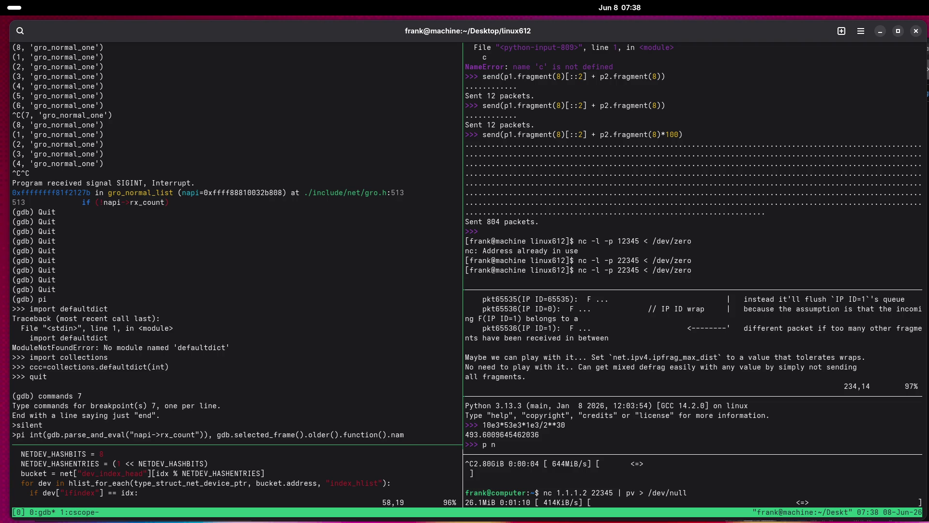
pyautogui.write('e')
pyautogui.press('Left')
pyautogui.press('Left')
pyautogui.press('Left')
pyautogui.press('Left')
pyautogui.press('Left')
pyautogui.press('Left')
pyautogui.press('BackSpace')
pyautogui.press('BackSpace')
pyautogui.press('BackSpace')
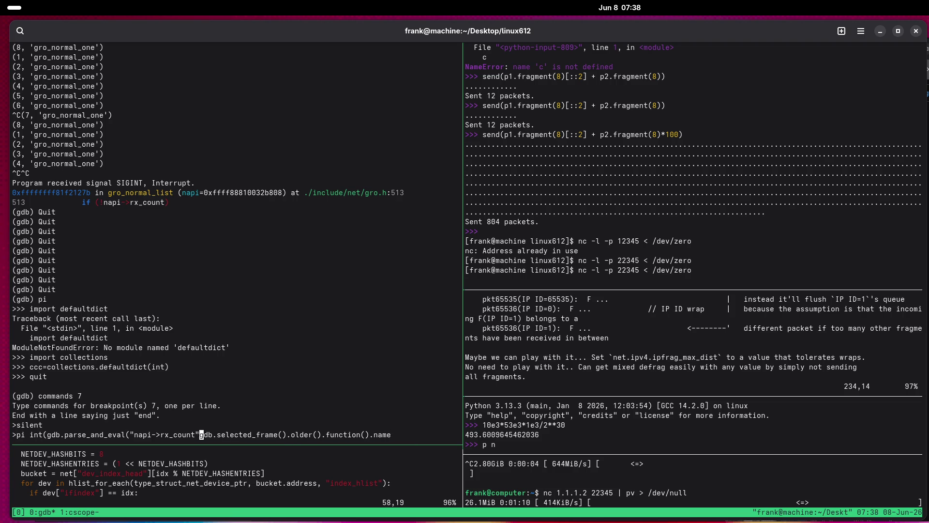
pyautogui.press('BackSpace')
pyautogui.press('BackSpace')
pyautogui.press('BackSpace')
pyautogui.write('cc')
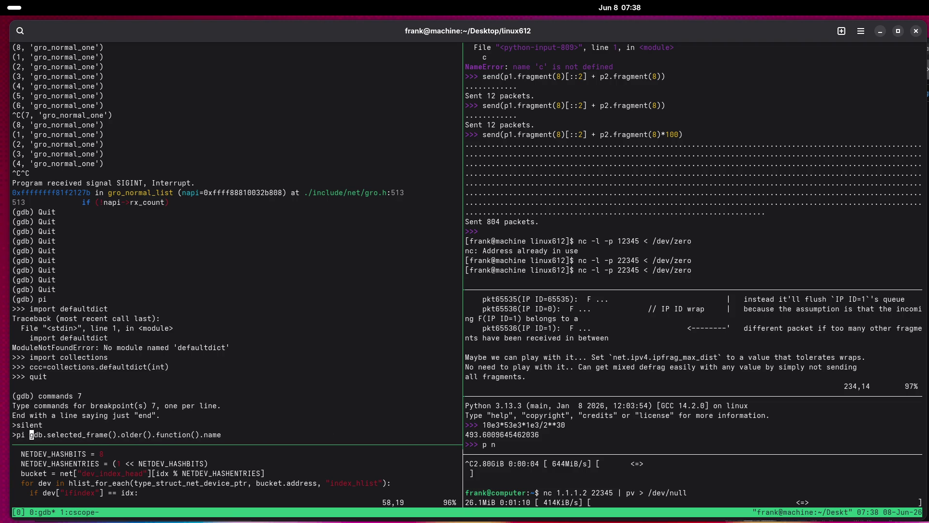
pyautogui.write('c[')
pyautogui.press('End')
pyautogui.write(']')
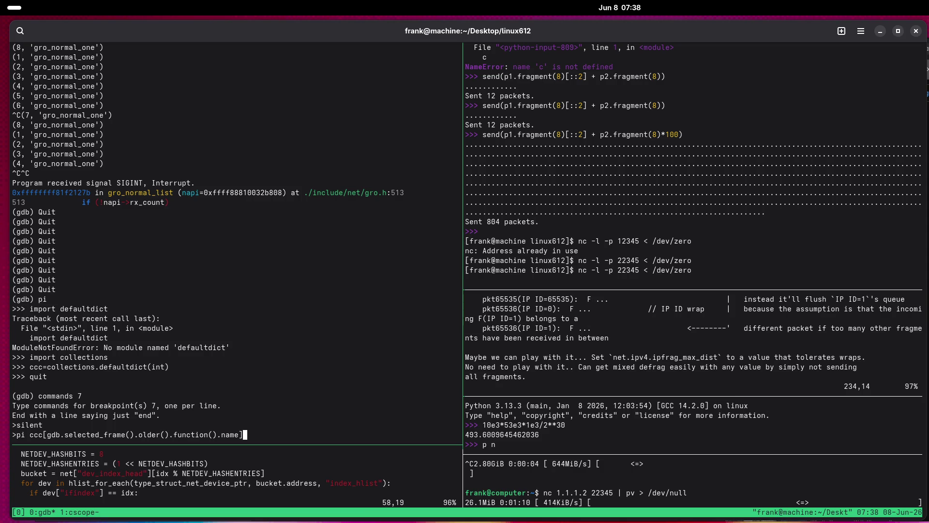
pyautogui.write(' += 1')
pyautogui.press('Return')
# End breakpoint 7's command list with c and end, then resume the kernel.
pyautogui.write('c')
pyautogui.press('Return')
pyautogui.write('end')
pyautogui.press('Return')
pyautogui.write('c')
pyautogui.press('Return')
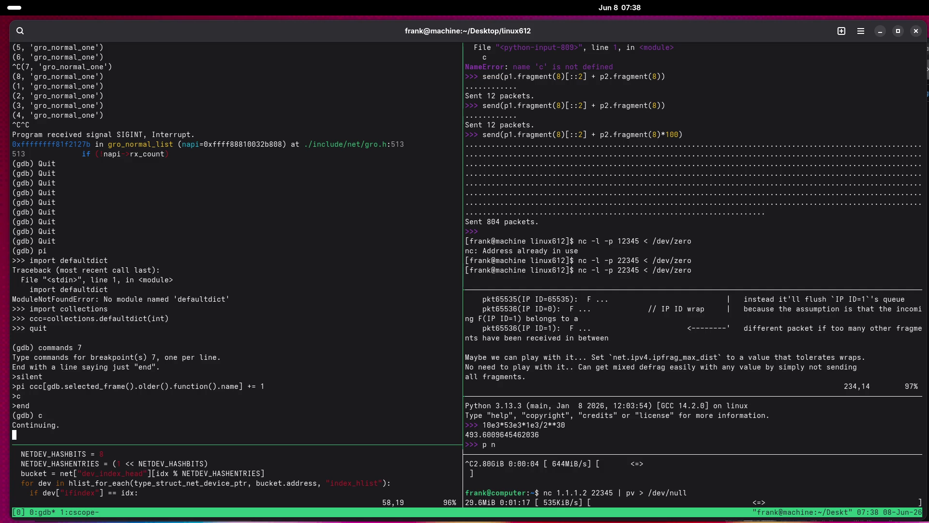
# Interrupt the kernel and print ccc: gro_normal_one 1418, napi_complete_done 90, gro_normal_list 17, __napi_poll 14.
pyautogui.hotkey('ctrl', 'c')
pyautogui.hotkey('ctrl', 'c')
pyautogui.hotkey('ctrl', 'c')
pyautogui.hotkey('ctrl', 'c')
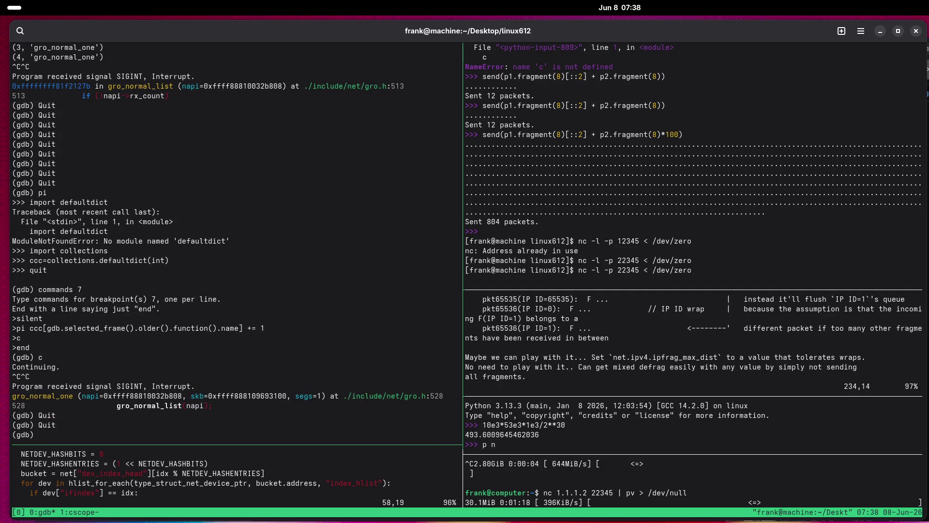
pyautogui.write('pi')
pyautogui.press('Return')
pyautogui.write('ccc')
pyautogui.press('Return')
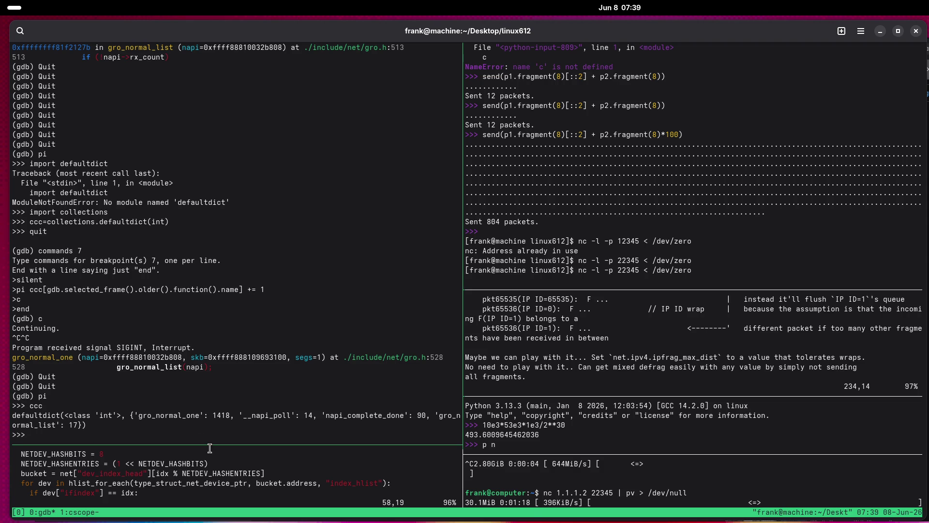
# Copy gro_normal_one from gdb, glance at the cscope window, and come back to gdb.
pyautogui.doubleClick(160, 416)
pyautogui.rightClick(161, 419)
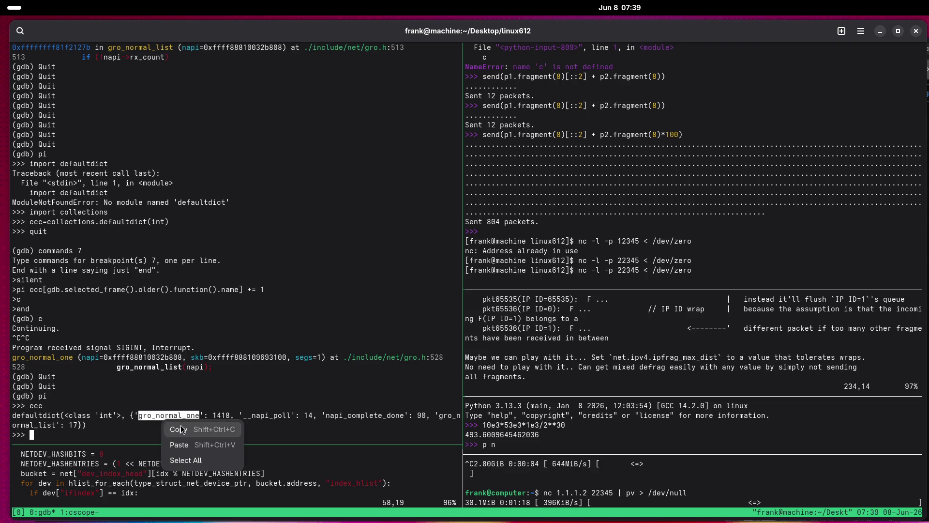
pyautogui.click(184, 428)
pyautogui.hotkey('ctrl', 'b')
pyautogui.press('w')
pyautogui.press('Down')
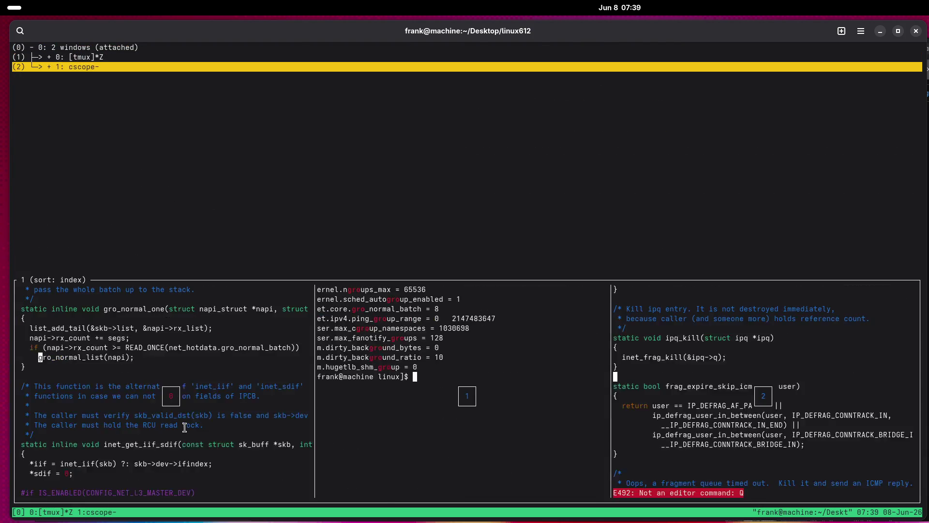
pyautogui.press('Return')
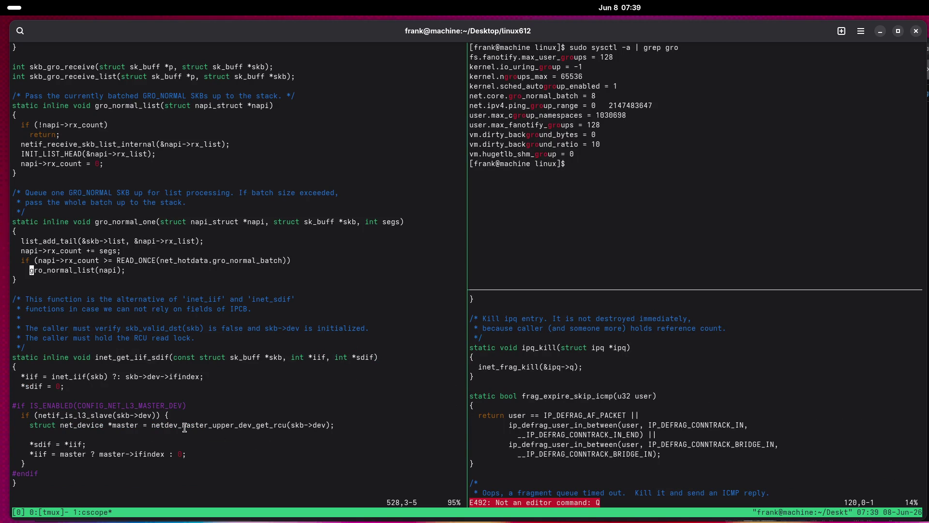
pyautogui.hotkey('ctrl', 'b')
pyautogui.press('w')
pyautogui.press('Up')
pyautogui.press('Return')
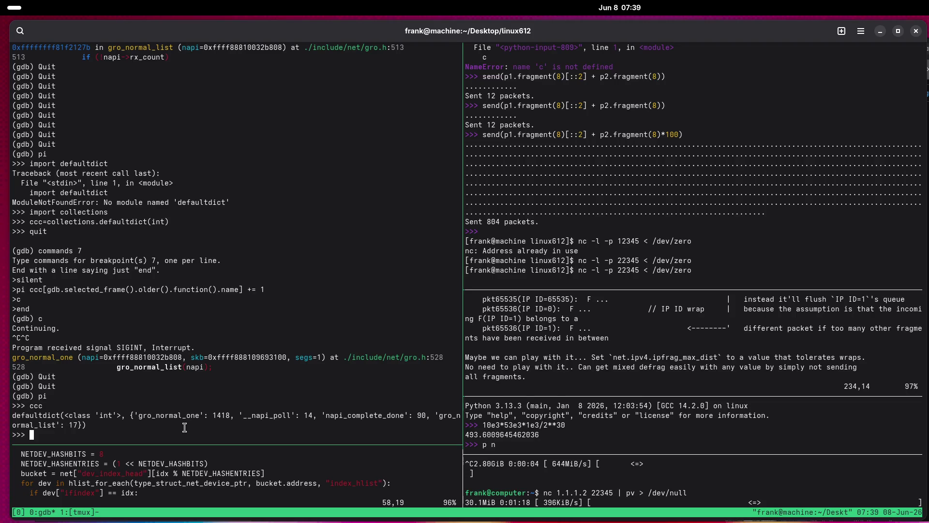
# Copy __napi_poll, switch to the cscope window, and quit vim.
pyautogui.doubleClick(266, 416)
pyautogui.rightClick(267, 415)
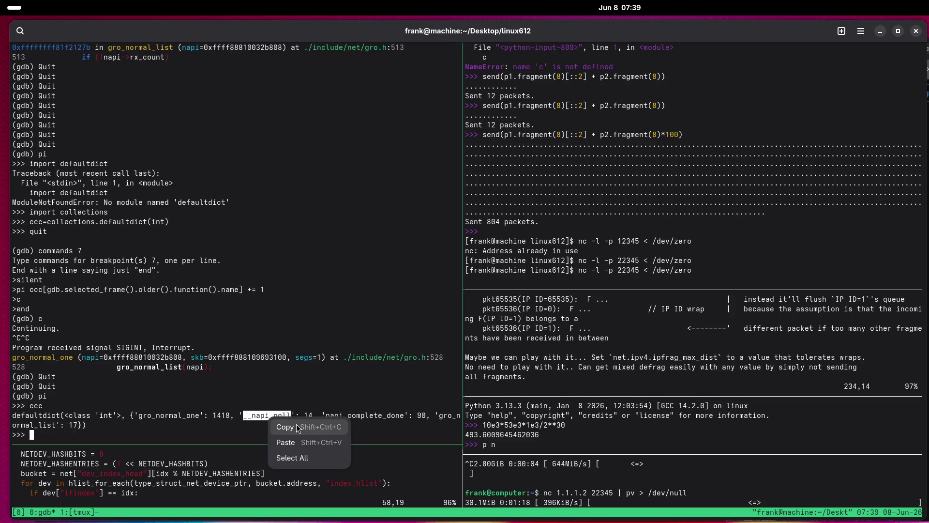
pyautogui.click(290, 422)
pyautogui.hotkey('ctrl', 'b')
pyautogui.press('w')
pyautogui.press('Down')
pyautogui.press('Return')
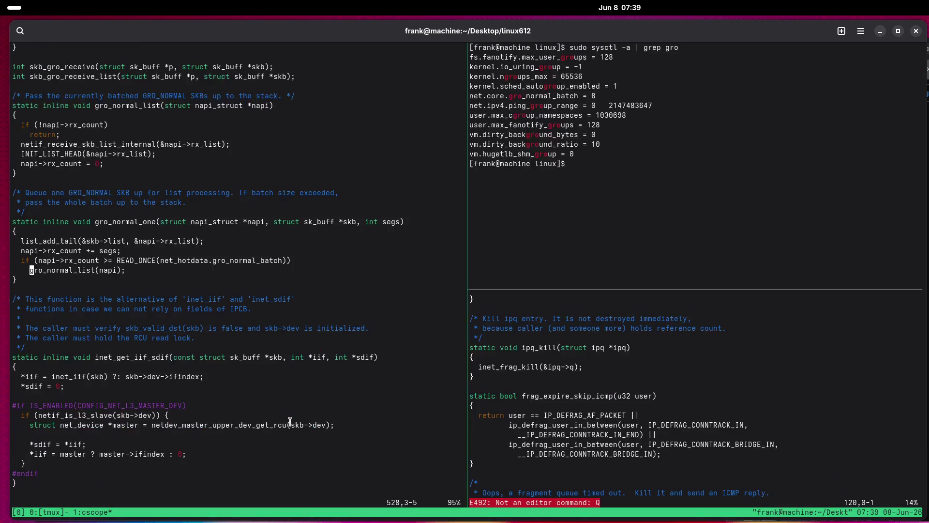
pyautogui.write(':q')
pyautogui.press('Return')
# Find the global definition of __napi_poll and read down to its gro_normal_list(n) call.
pyautogui.press('Down')
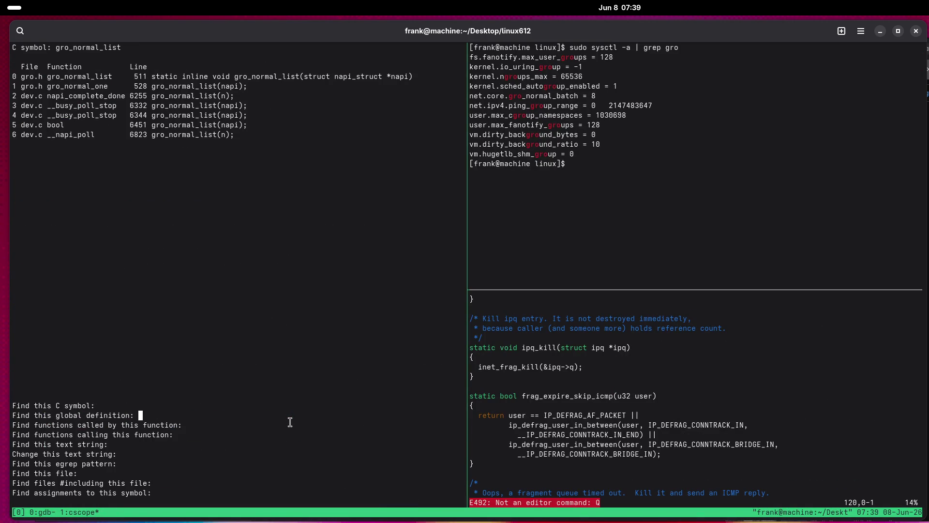
pyautogui.hotkey('ctrl', 'shift', 'v')
pyautogui.press('Return')
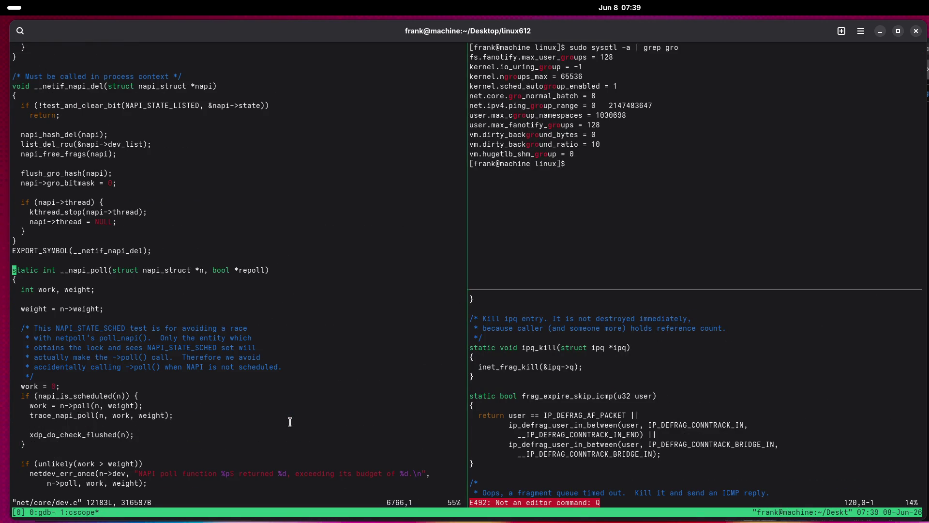
pyautogui.press('Down')
pyautogui.press('Down')
pyautogui.press('Down')
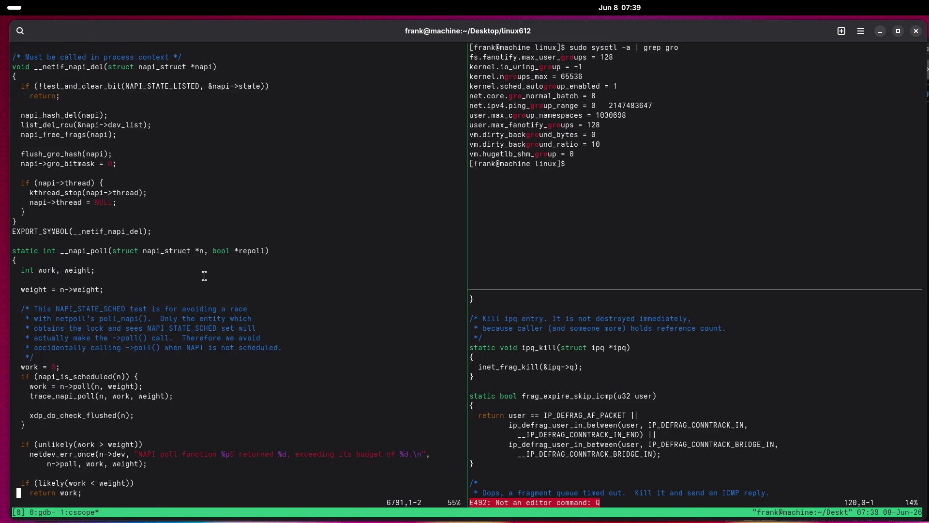
pyautogui.press('Down')
pyautogui.press('Down')
pyautogui.press('Down')
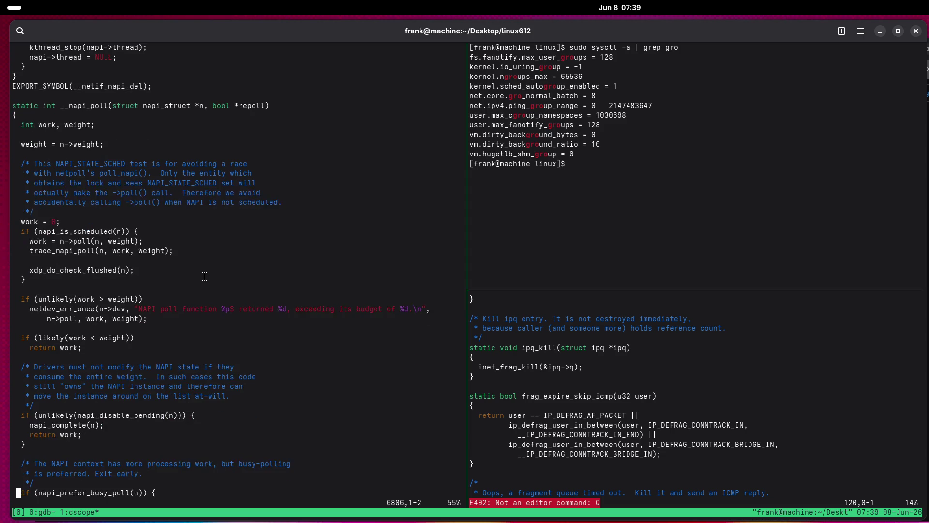
pyautogui.press('Down')
pyautogui.press('Down')
pyautogui.press('Down')
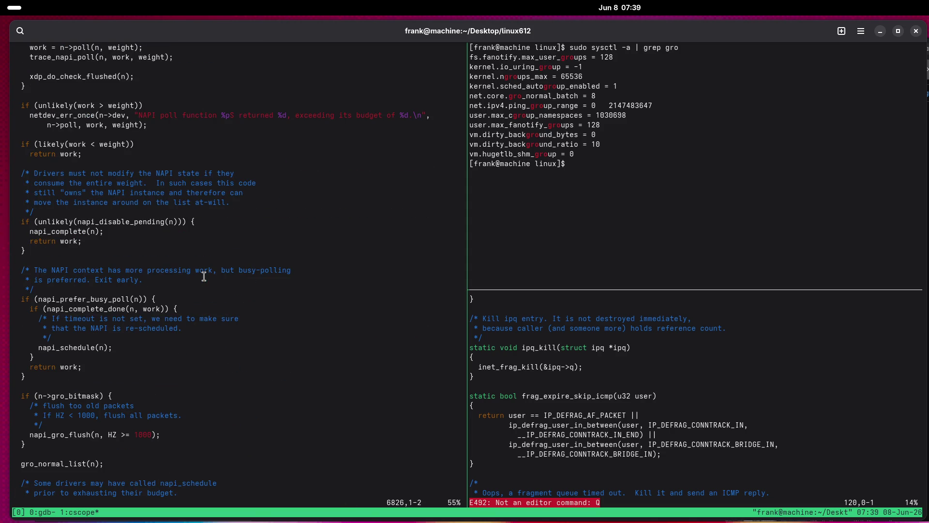
pyautogui.press('Down')
pyautogui.press('Down')
pyautogui.press('Down')
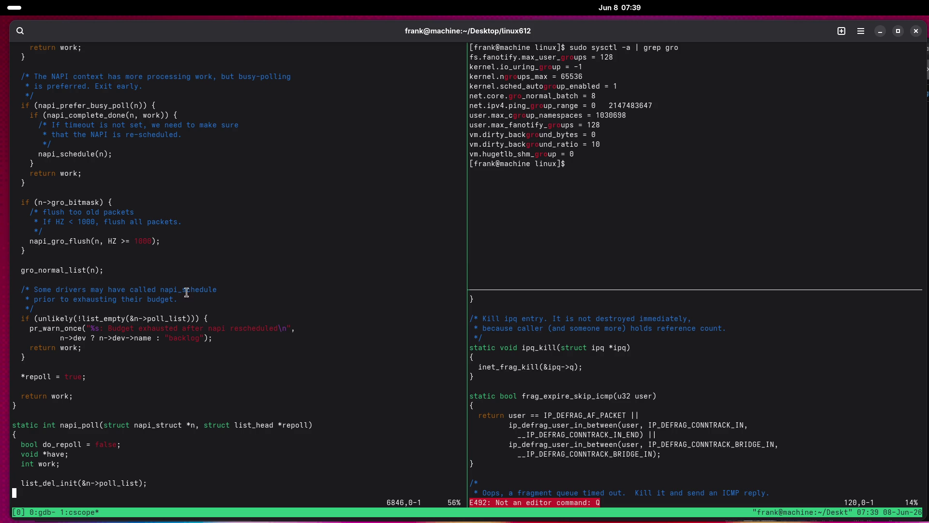
# Move around the gro_normal_list call, then jump 60 lines up to the start of __napi_poll.
pyautogui.press('k')
pyautogui.press('k')
pyautogui.press('k')
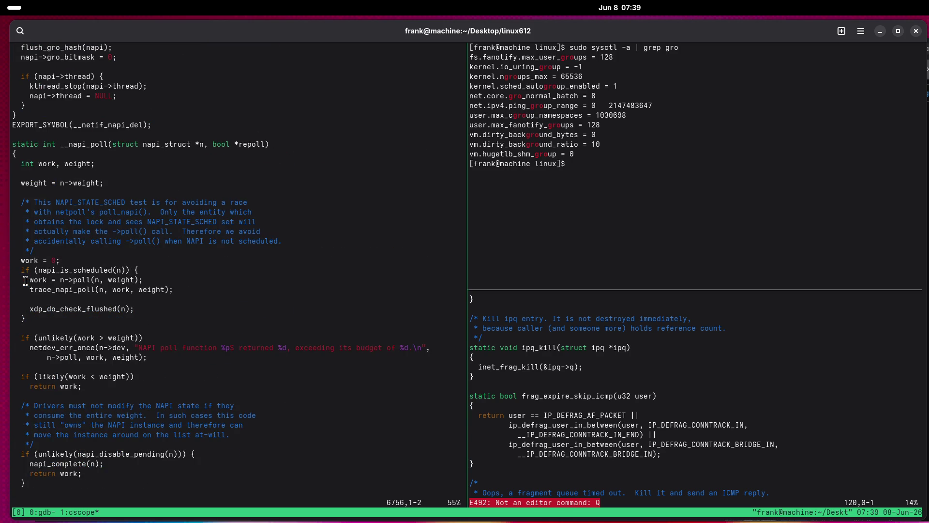
pyautogui.press('k')
pyautogui.press('k')
pyautogui.press('k')
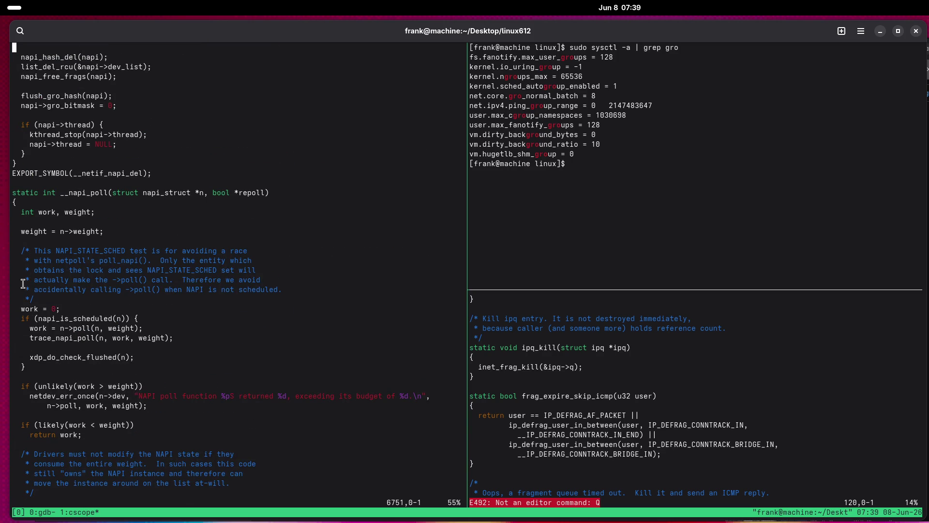
pyautogui.press('j')
pyautogui.press('j')
pyautogui.press('j')
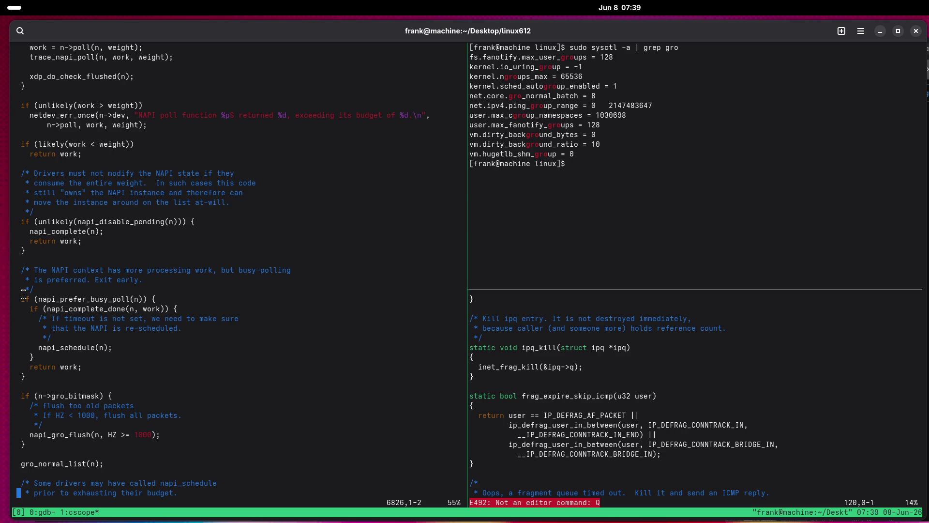
pyautogui.press('4')
pyautogui.press('0')
pyautogui.press('k')
pyautogui.press('2')
pyautogui.press('0')
pyautogui.press('k')
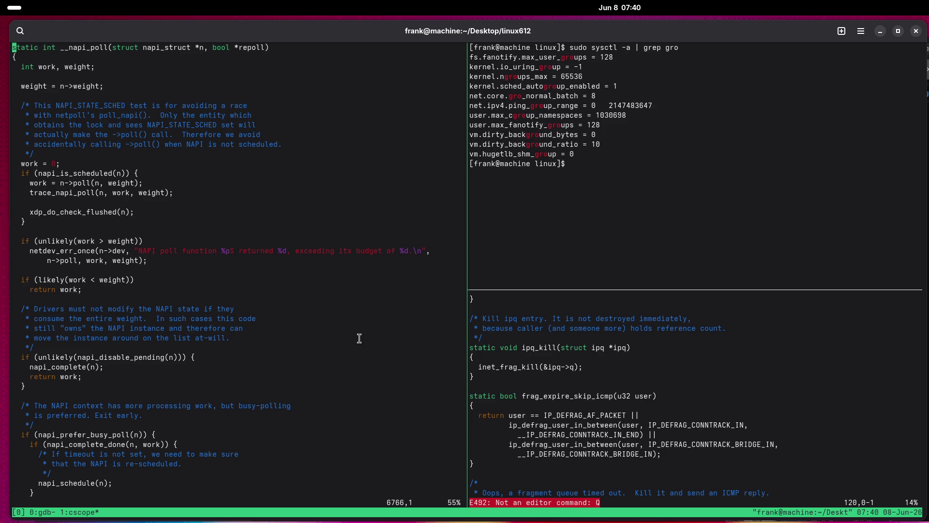
# Scroll down through dev.c past the gro_normal_list call until napi_poll comes into view.
pyautogui.press('j')
pyautogui.press('j')
pyautogui.press('j')
pyautogui.press('j')
pyautogui.press('j')
pyautogui.press('j')
pyautogui.press('j')
pyautogui.press('j')
pyautogui.press('j')
pyautogui.press('5')
pyautogui.press('j')
pyautogui.press('5')
pyautogui.press('j')
pyautogui.press('5')
pyautogui.press('j')
pyautogui.press('5')
pyautogui.press('j')
pyautogui.press('5')
pyautogui.press('j')
pyautogui.press('5')
pyautogui.press('j')
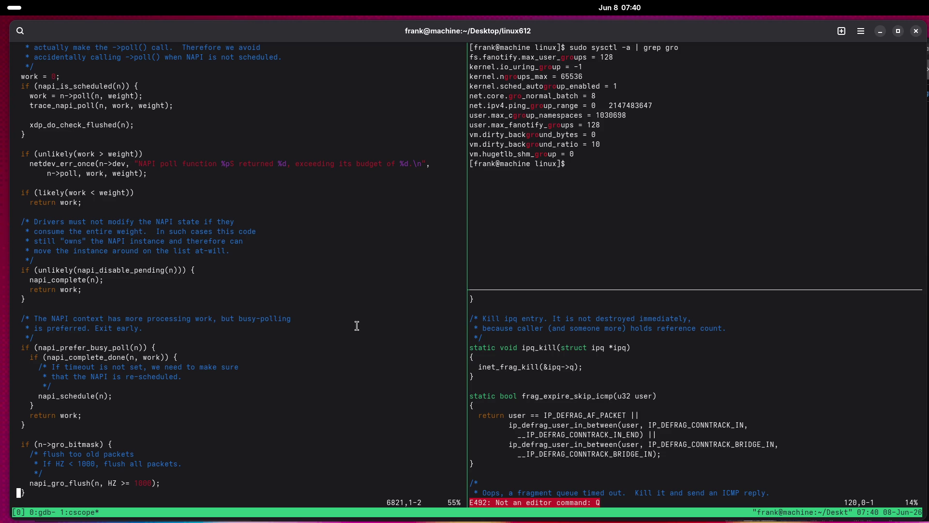
pyautogui.press('j')
pyautogui.press('j')
pyautogui.press('j')
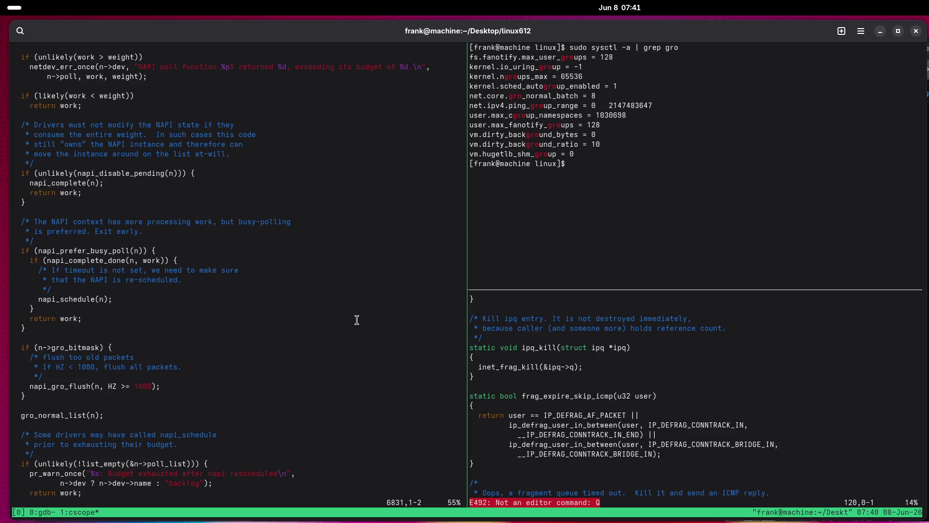
pyautogui.press('j')
pyautogui.press('j')
pyautogui.press('j')
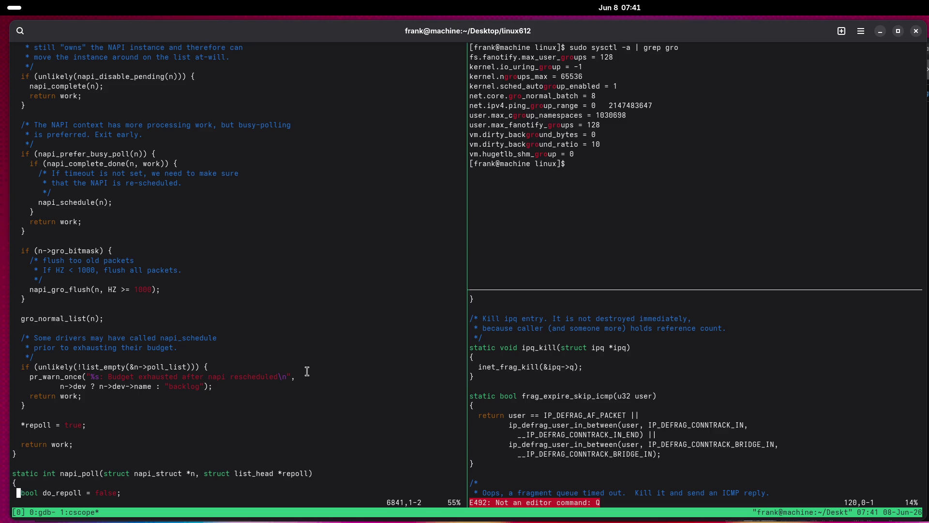
# Close dev.c, switch to the gdb window and copy the name napi_complete_done from its output.
pyautogui.write(':q')
pyautogui.press('Return')
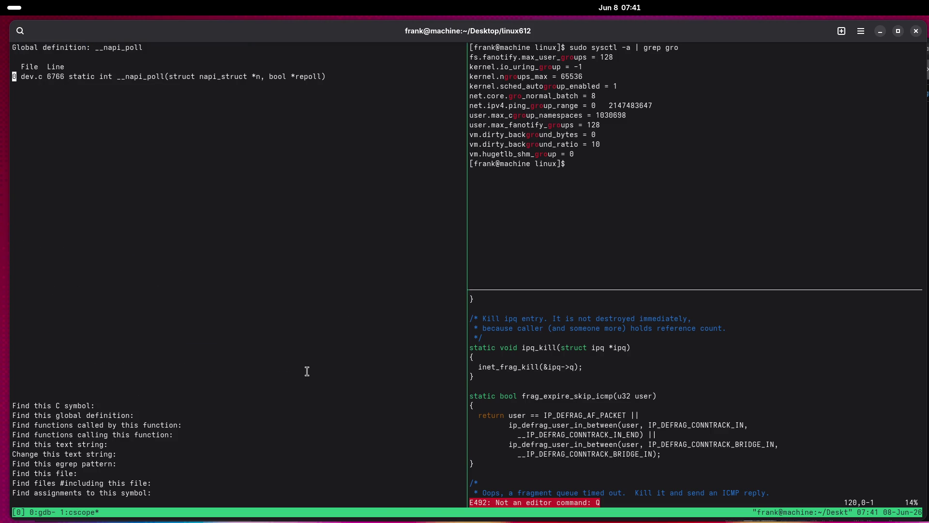
pyautogui.hotkey('ctrl', 'b')
pyautogui.press('w')
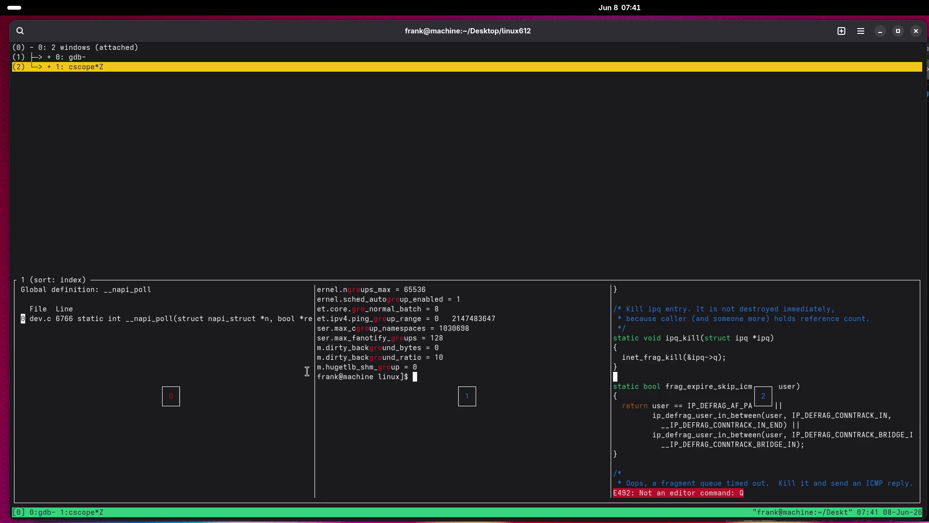
pyautogui.press('Return')
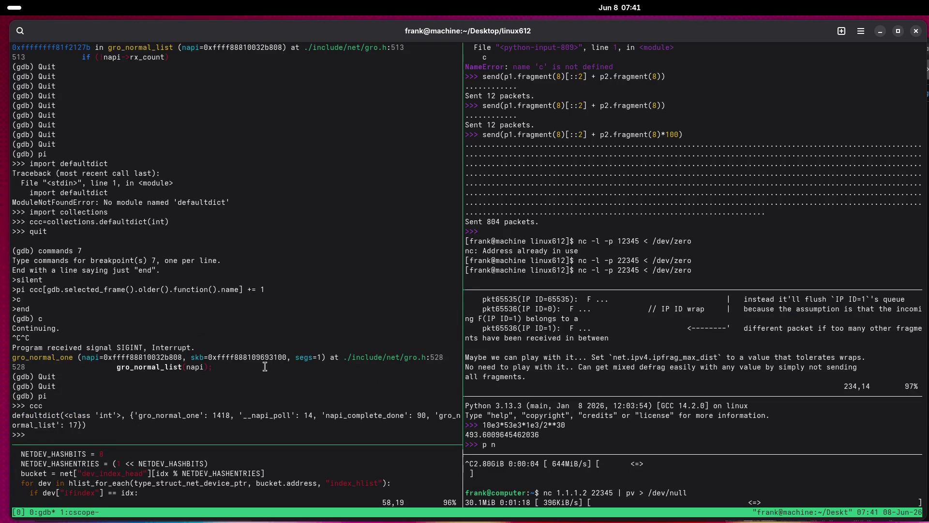
pyautogui.doubleClick(366, 414)
pyautogui.rightClick(367, 413)
pyautogui.click(394, 431)
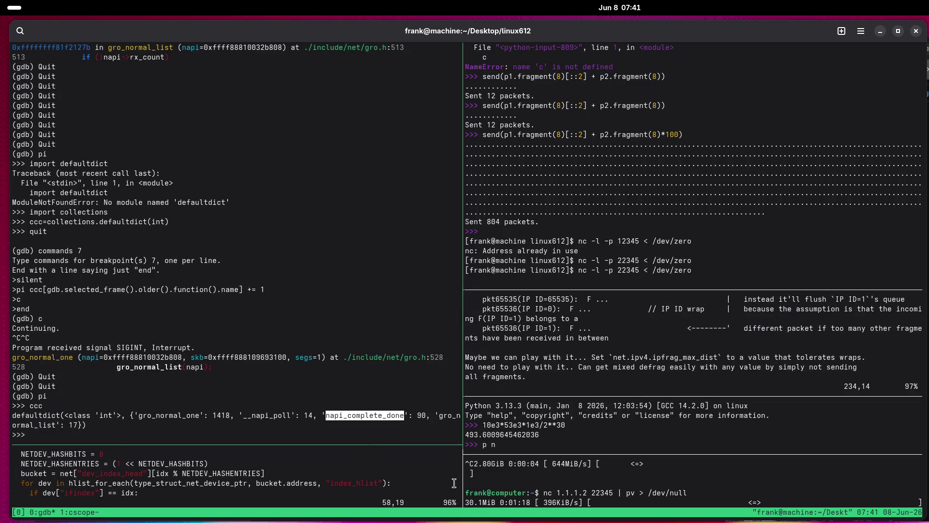
# Look up napi_complete_done's global definition in cscope and read it in dev.c.
pyautogui.hotkey('ctrl', 'b')
pyautogui.press('w')
pyautogui.press('Down')
pyautogui.press('Return')
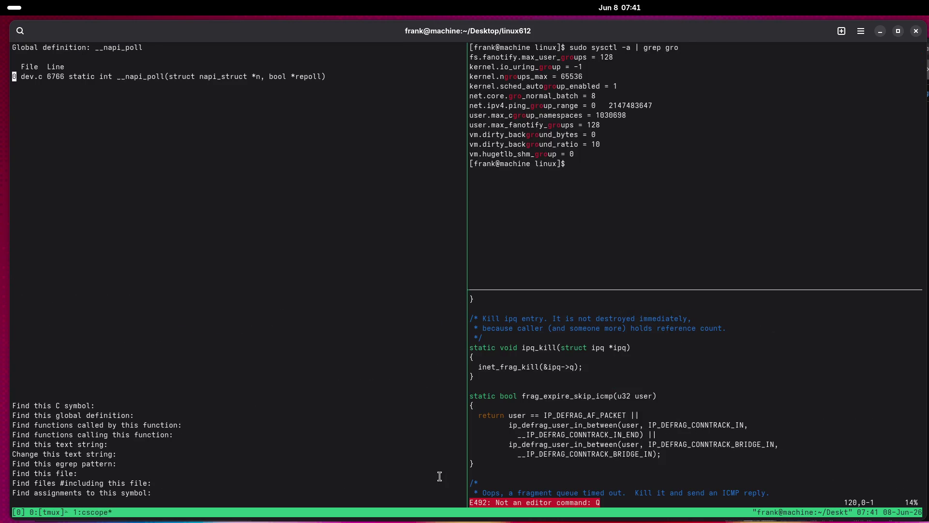
pyautogui.hotkey('ctrl', 'shift', 'v')
pyautogui.press('Return')
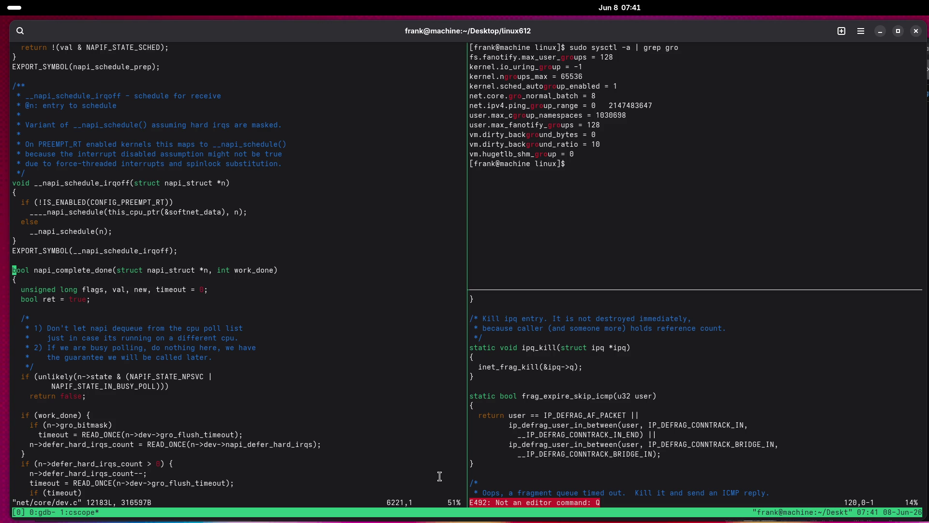
pyautogui.press('j')
pyautogui.press('j')
pyautogui.press('j')
pyautogui.press('j')
pyautogui.press('j')
pyautogui.press('j')
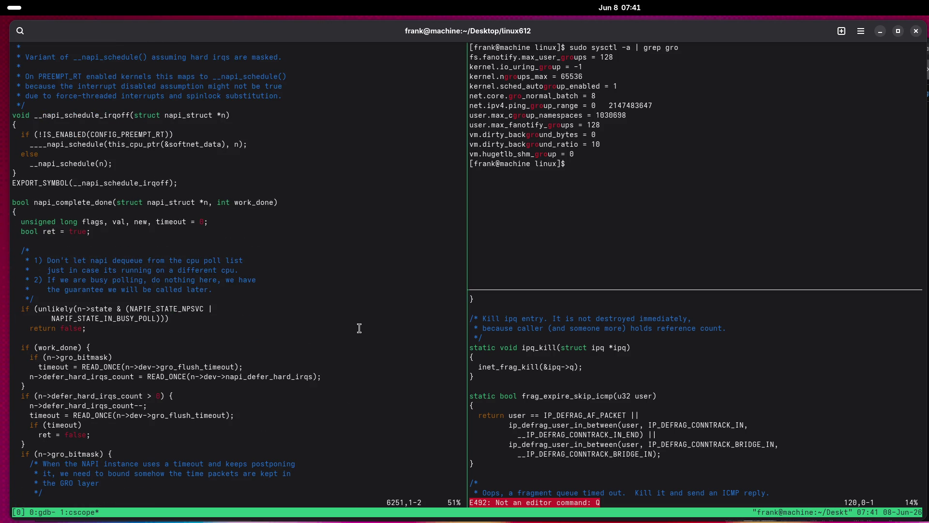
pyautogui.press('j')
pyautogui.press('j')
pyautogui.press('j')
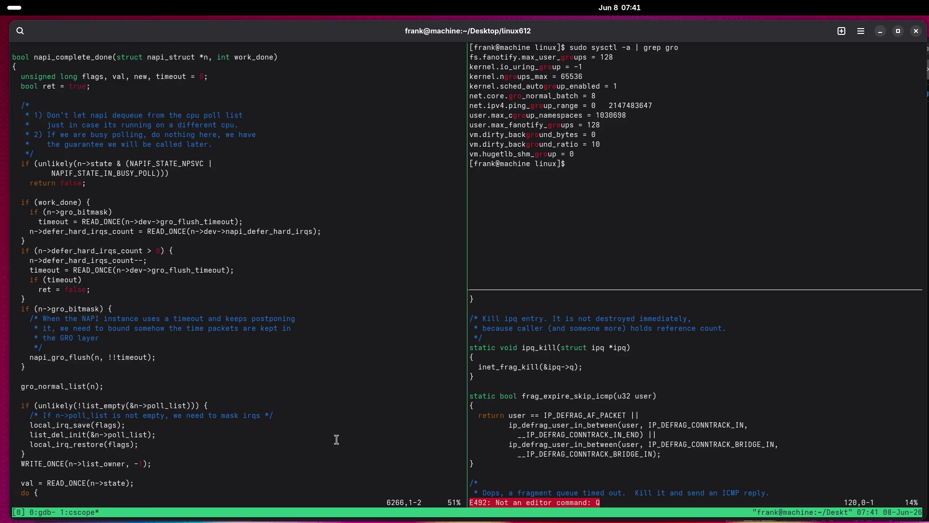
pyautogui.write(':q')
pyautogui.press('Return')
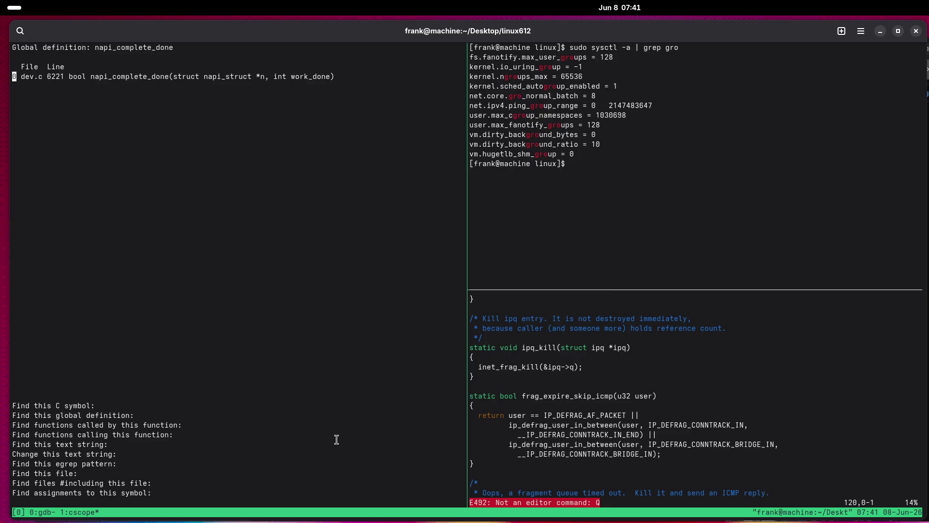
# Glance at the gdb window, then return to cscope.
pyautogui.hotkey('ctrl', 'b')
pyautogui.press('w')
pyautogui.press('Up')
pyautogui.press('Return')
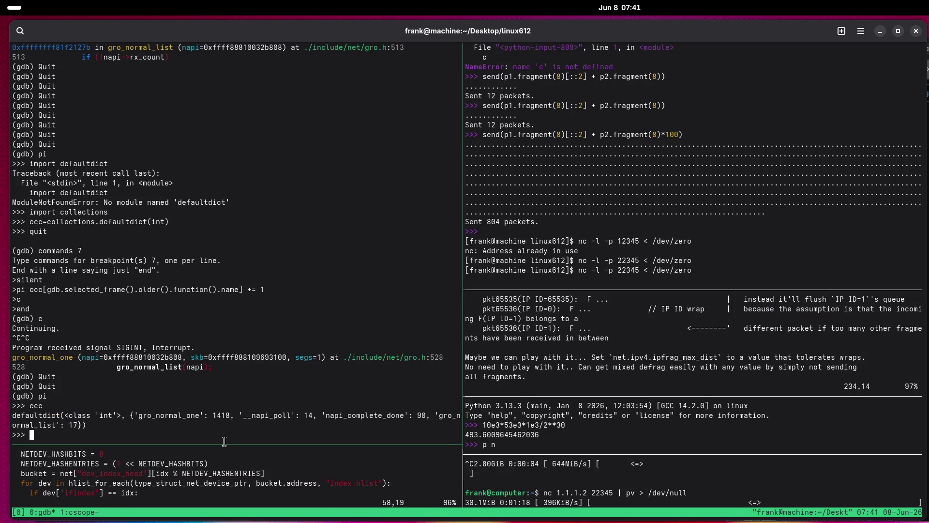
pyautogui.hotkey('ctrl', 'b')
pyautogui.press('w')
pyautogui.press('Down')
pyautogui.press('Return')
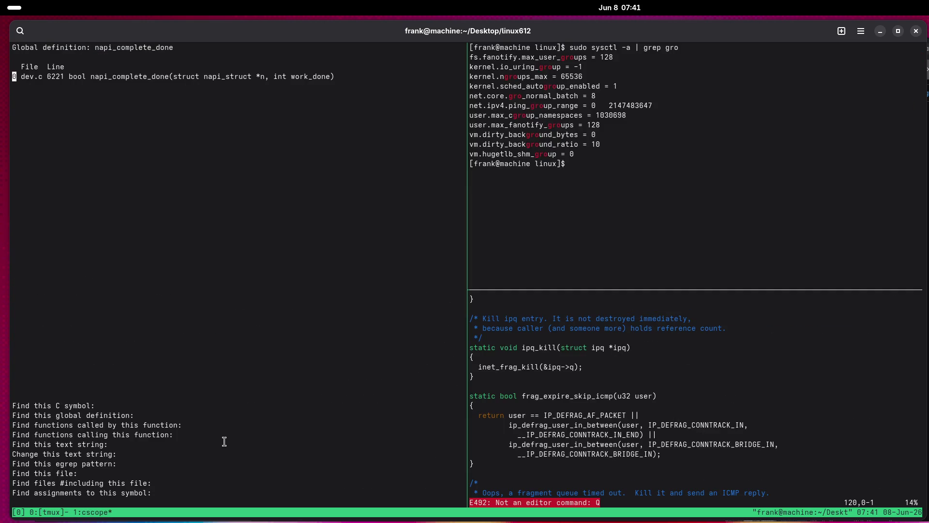
# Find gro_normal_list's global definition (gro.h line 511), copy its name and close the file.
pyautogui.press('Tab')
pyautogui.write('gro_o')
pyautogui.press('BackSpace')
pyautogui.write('b')
pyautogui.press('BackSpace')
pyautogui.write('normal_lis')
pyautogui.write('t')
pyautogui.press('Return')
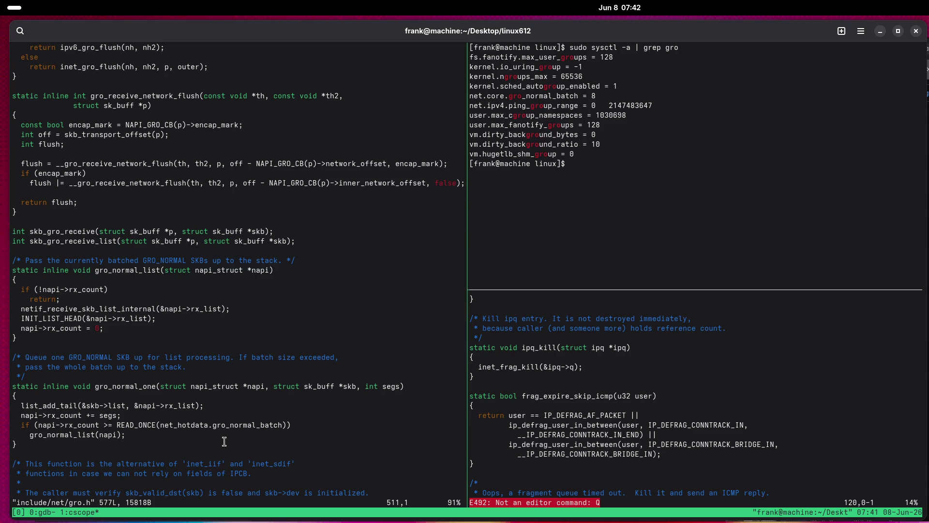
pyautogui.doubleClick(124, 271)
pyautogui.hotkey('ctrl', 'c')
pyautogui.rightClick(124, 271)
pyautogui.click(148, 288)
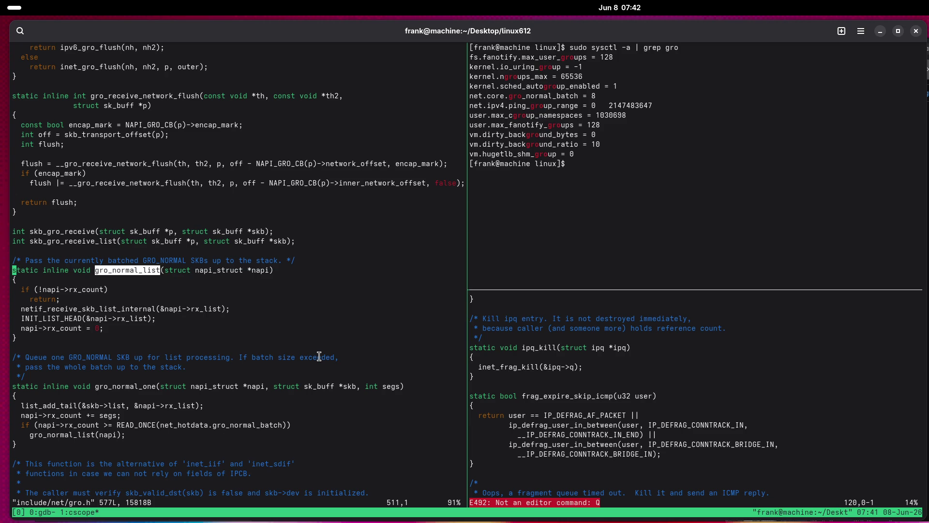
pyautogui.write(':q')
pyautogui.press('Return')
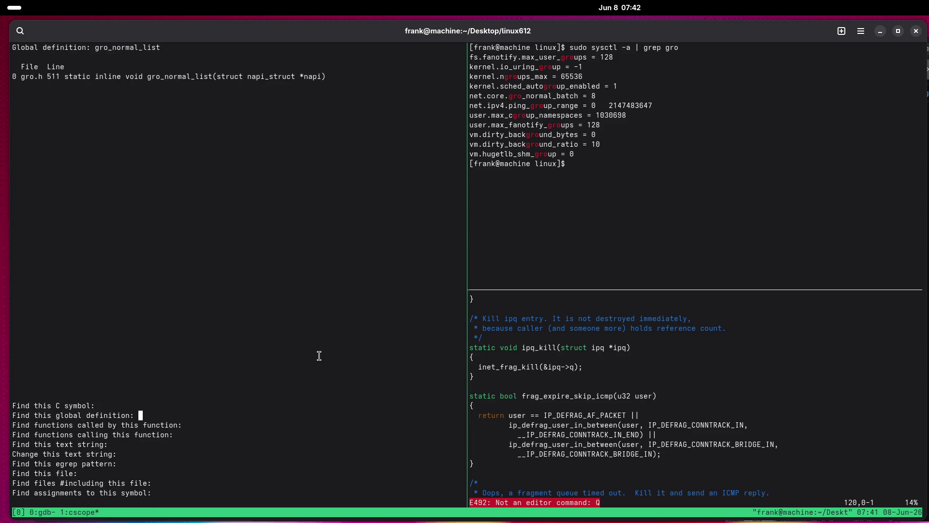
# List gro_normal_list's six callers, inspect the dev.c line 6451 call in __napi_busy_loop, then quit cscope.
pyautogui.press('Down')
pyautogui.press('Down')
pyautogui.hotkey('ctrl', 'shift', 'v')
pyautogui.press('Return')
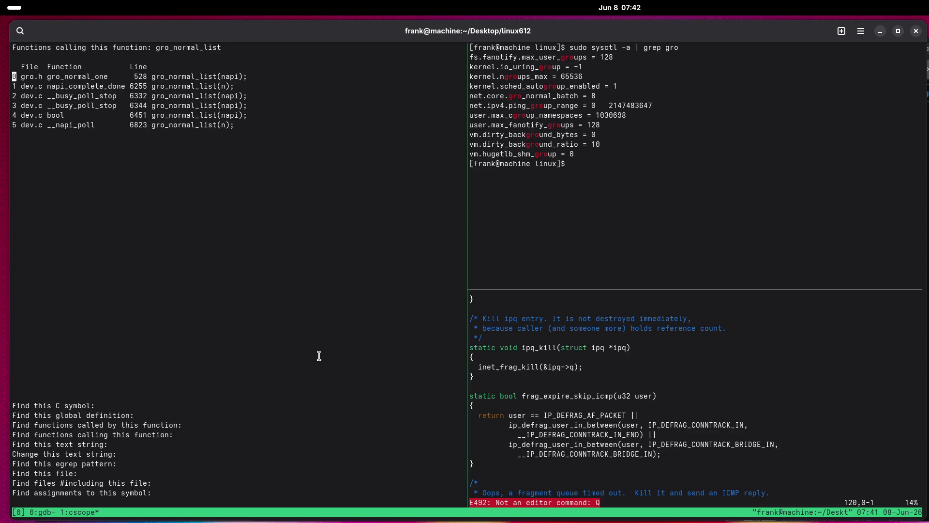
pyautogui.press('Down')
pyautogui.press('Down')
pyautogui.press('Down')
pyautogui.press('Return')
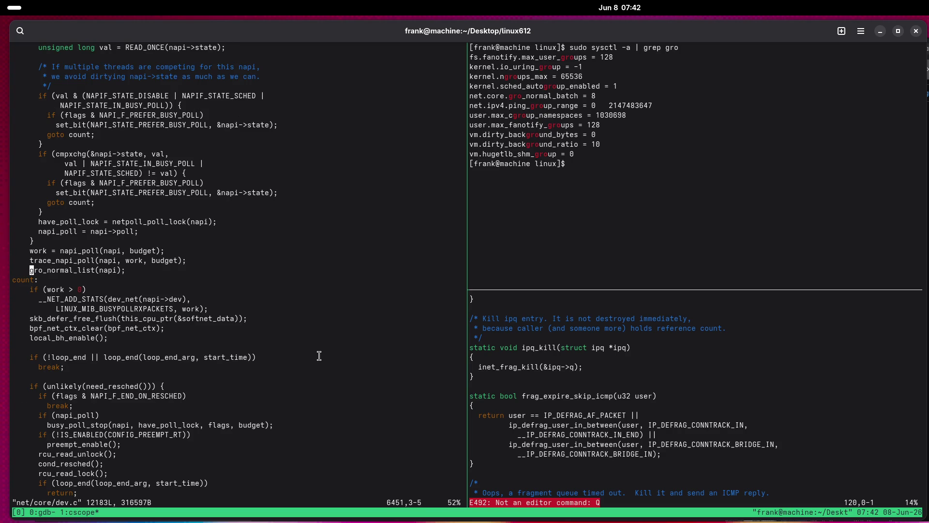
pyautogui.press('k')
pyautogui.press('k')
pyautogui.press('k')
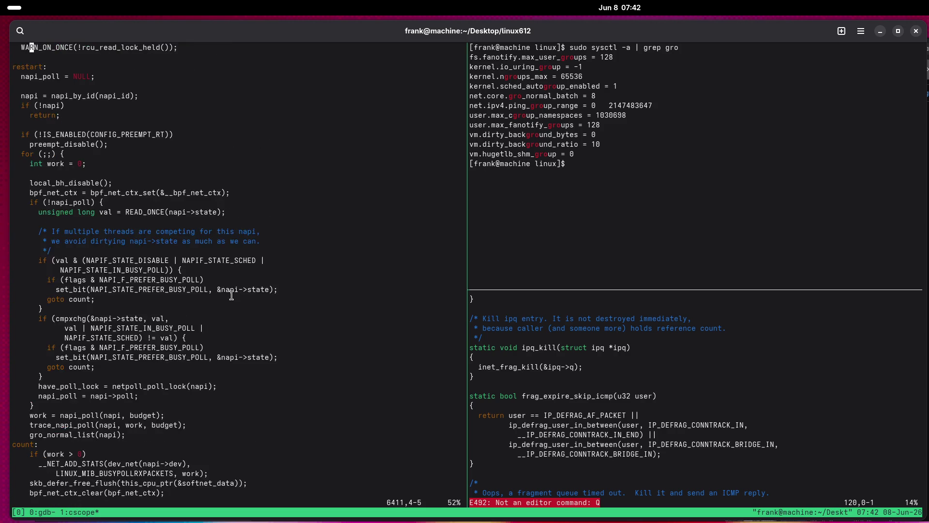
pyautogui.press('k')
pyautogui.press('k')
pyautogui.press('k')
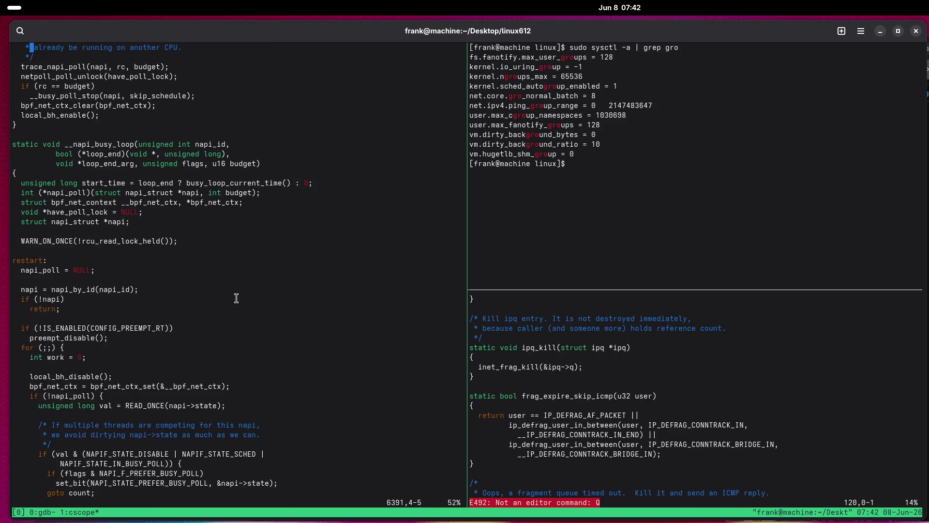
pyautogui.scroll(-15, 236, 298)
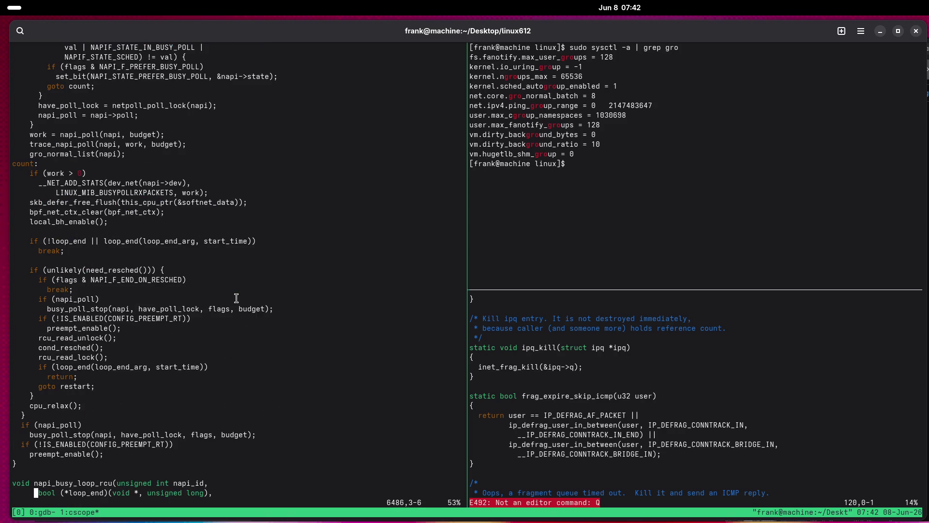
pyautogui.write(':q')
pyautogui.press('Return')
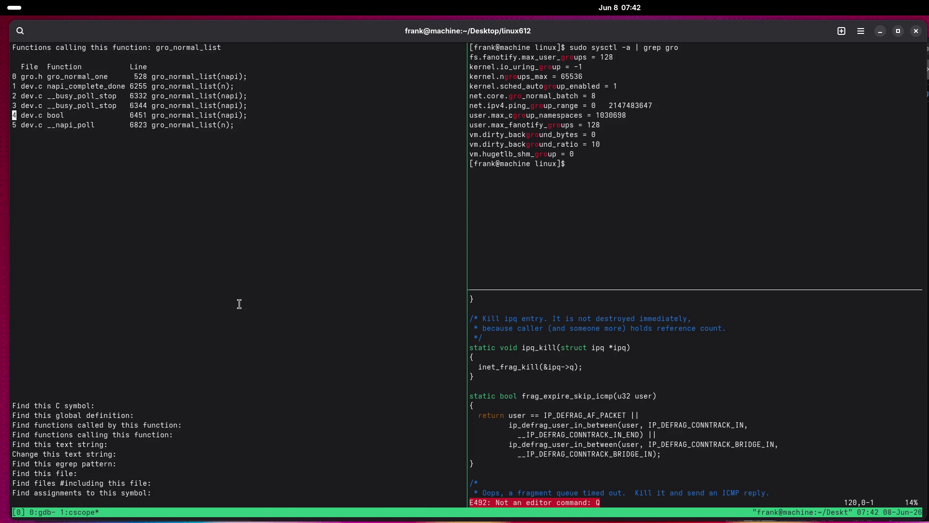
pyautogui.hotkey('ctrl', 'd')
# In the gdb window, exit the Python prompt, clear breakpoint 7's commands and list the breakpoints.
pyautogui.hotkey('ctrl', 'b')
pyautogui.press('w')
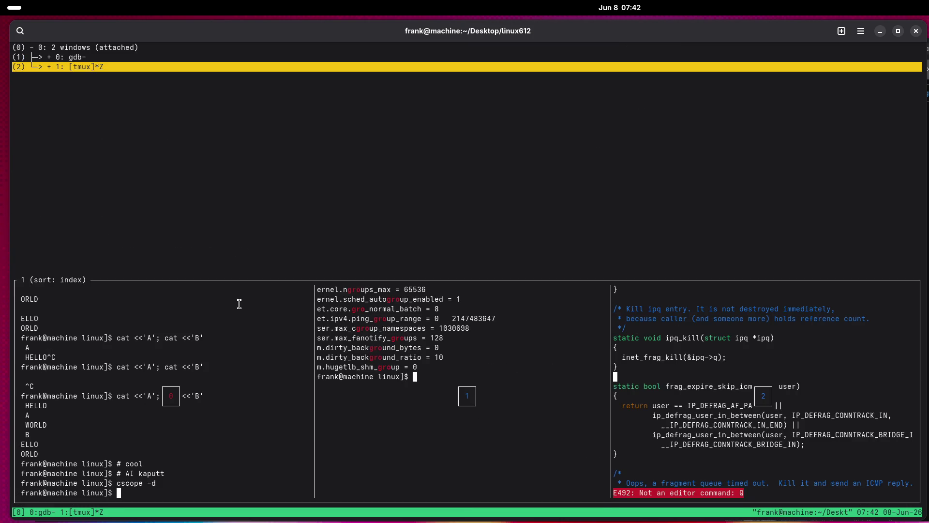
pyautogui.press('Up')
pyautogui.press('Return')
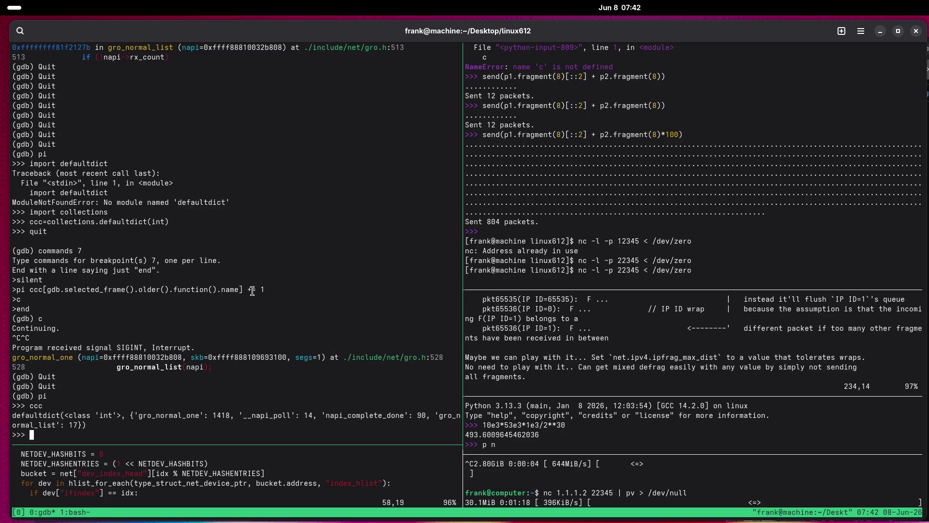
pyautogui.press('BackSpace')
pyautogui.hotkey('ctrl', 'd')
pyautogui.write('commands')
pyautogui.press('Return')
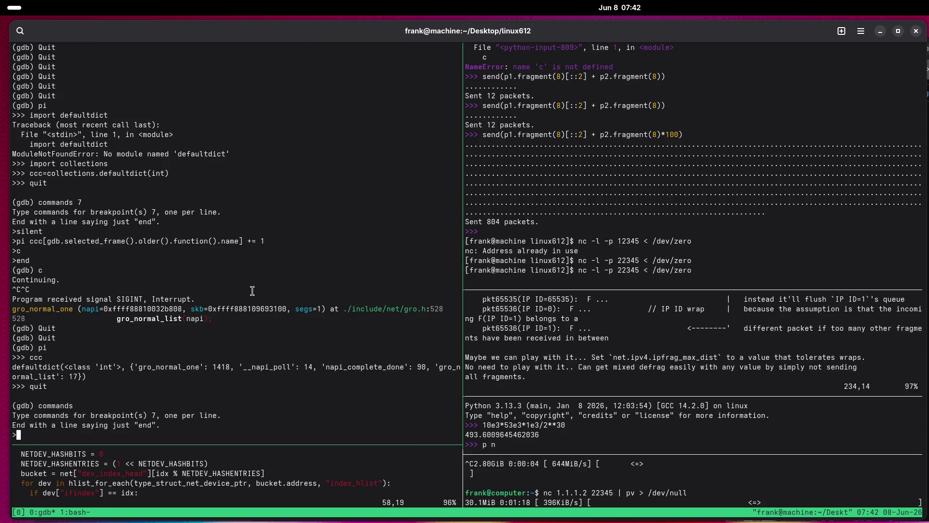
pyautogui.write('end')
pyautogui.press('Return')
pyautogui.write('info br')
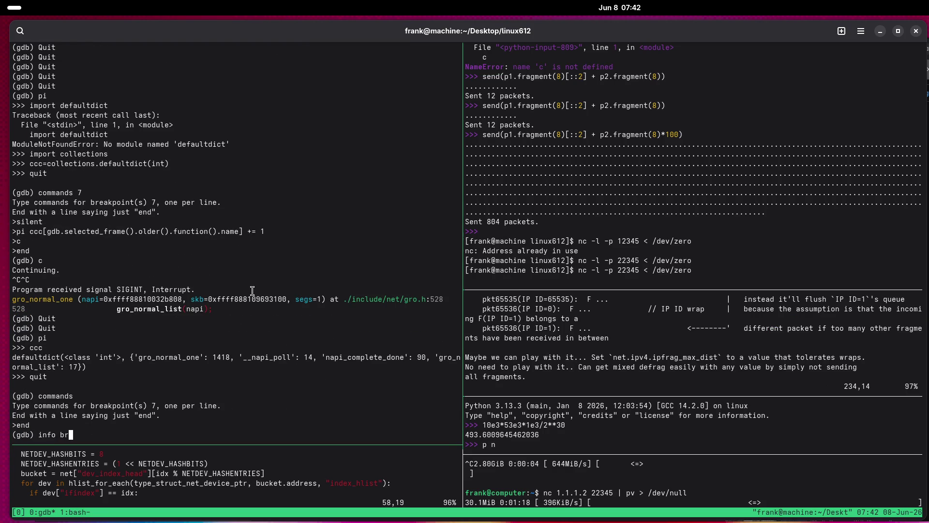
pyautogui.press('Return')
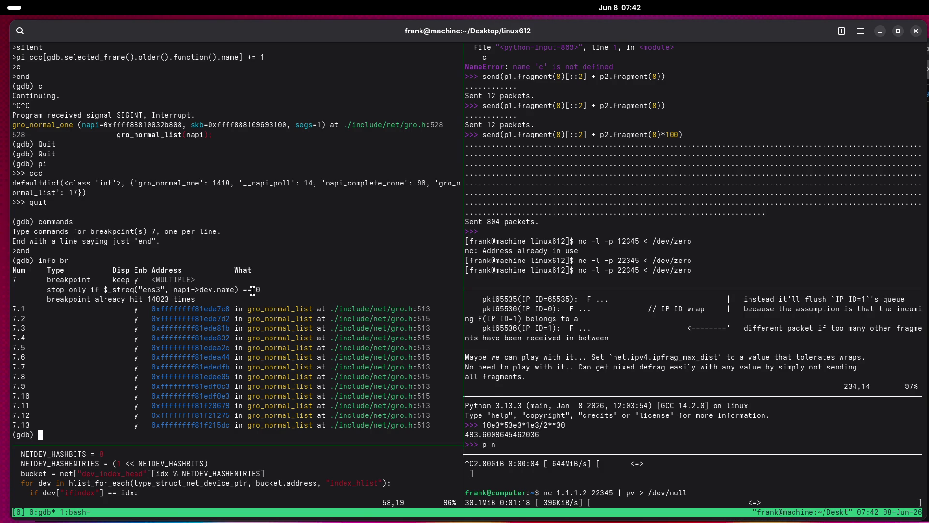
# Disable all breakpoints and resume, then re-enable them and continue to breakpoint 7.12 in gro_normal_list.
pyautogui.write('dis')
pyautogui.press('Return')
pyautogui.write('c')
pyautogui.press('Return')
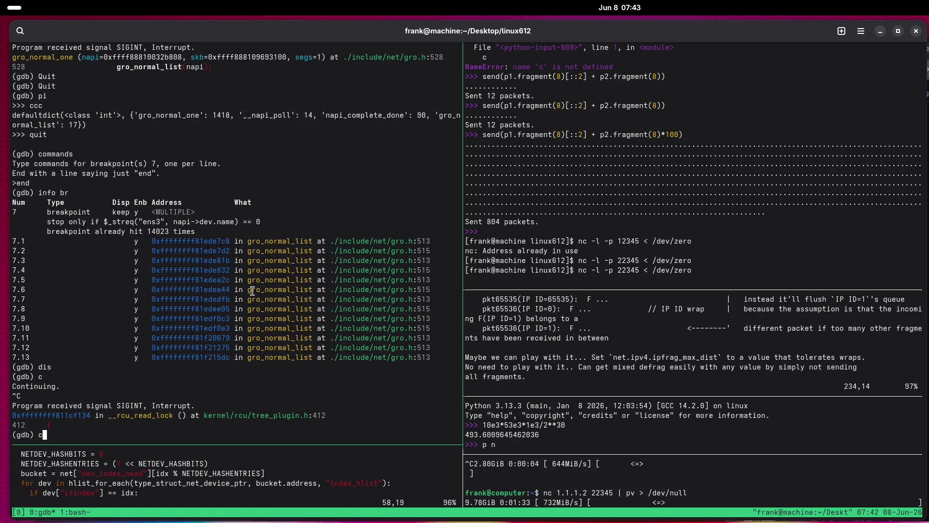
pyautogui.press('Return')
pyautogui.write('c')
pyautogui.press('Return')
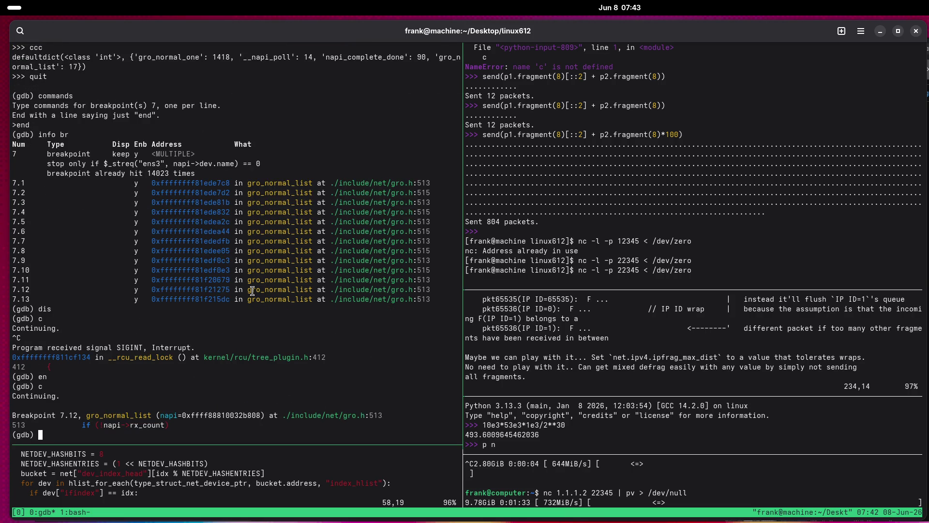
pyautogui.press('super')
# Raise the Firefox window playing Bloomberg Business News Live over the GDB terminal.
pyautogui.click(625, 436)
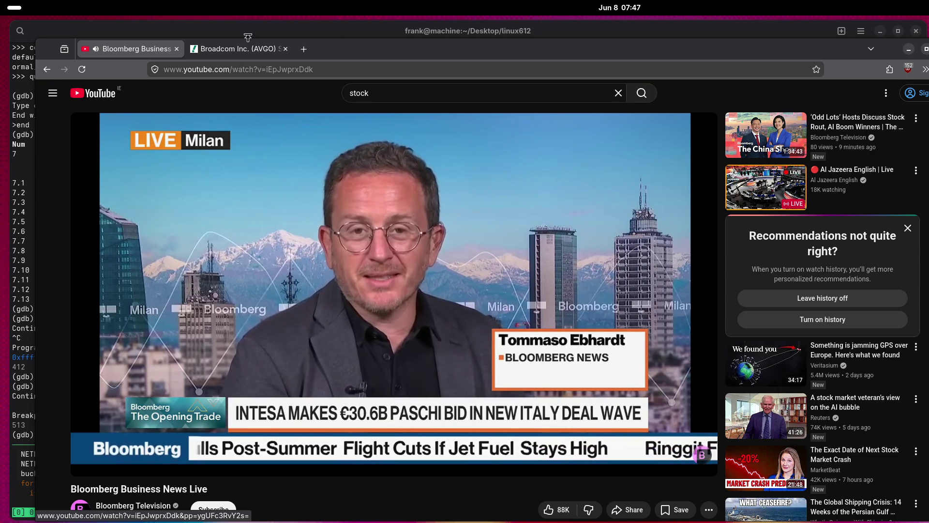
# From the AVGO tab, search Google for 'banco monte del pashi di siena' instead of Yahoo Finance.
pyautogui.click(237, 48)
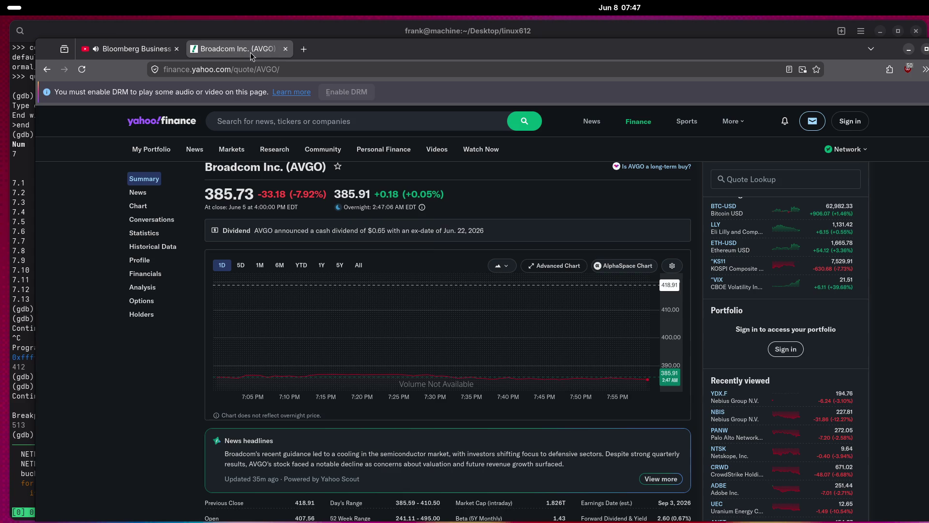
pyautogui.click(301, 123)
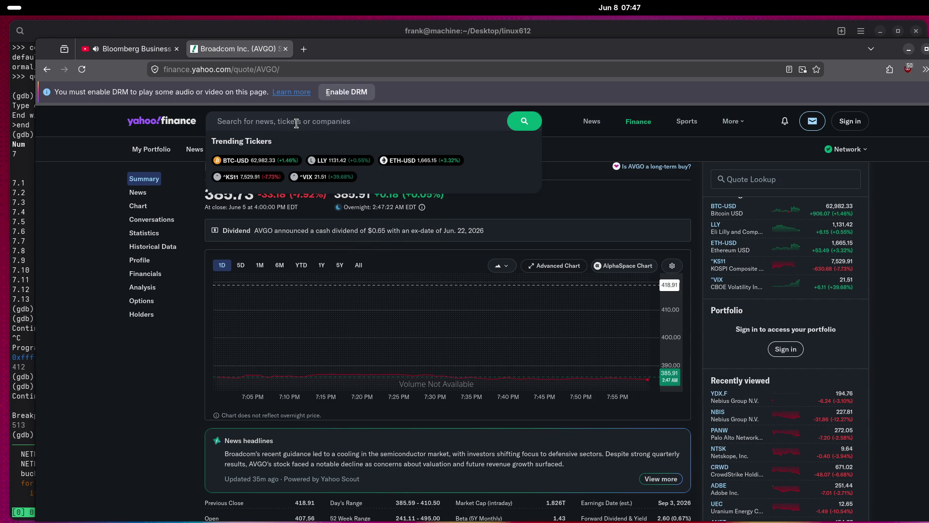
pyautogui.write('banco ')
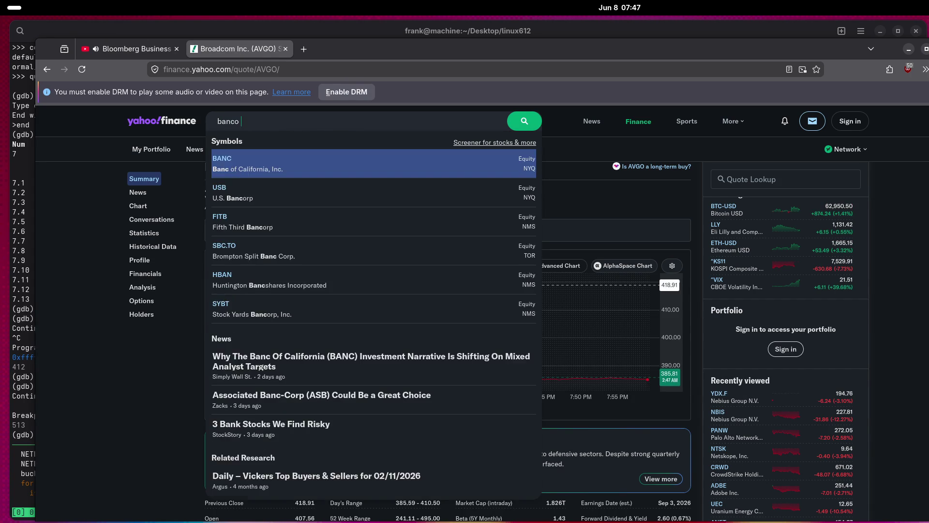
pyautogui.write('monte del pas')
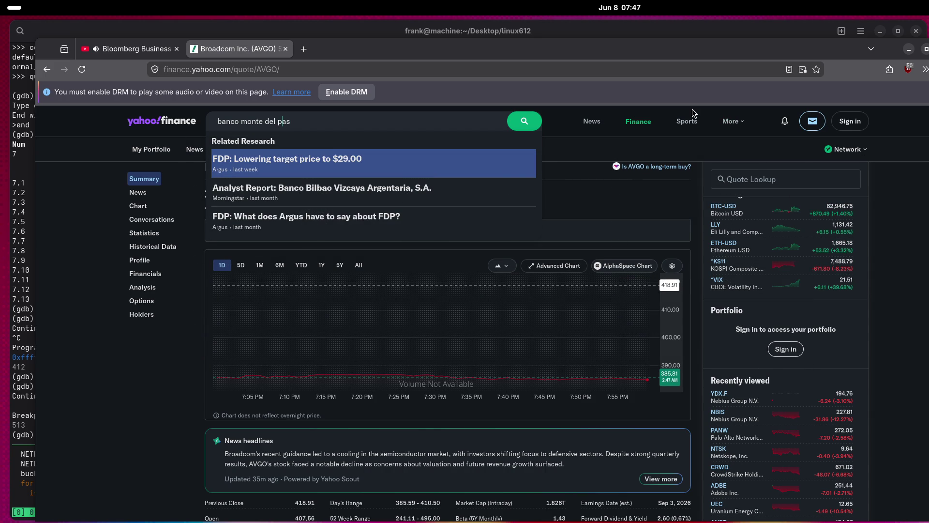
pyautogui.hotkey('ctrl', 'a')
pyautogui.press('BackSpace')
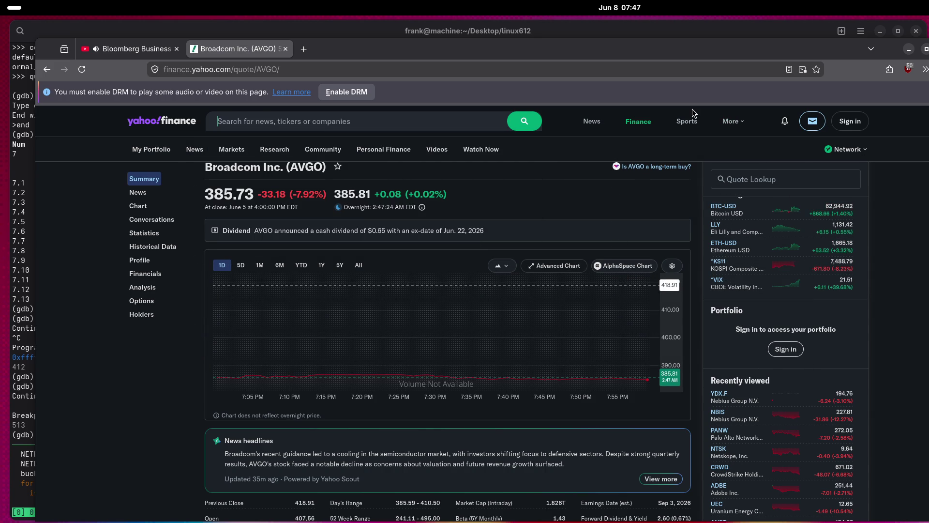
pyautogui.hotkey('ctrl', 'k')
pyautogui.write('banco monte del pas')
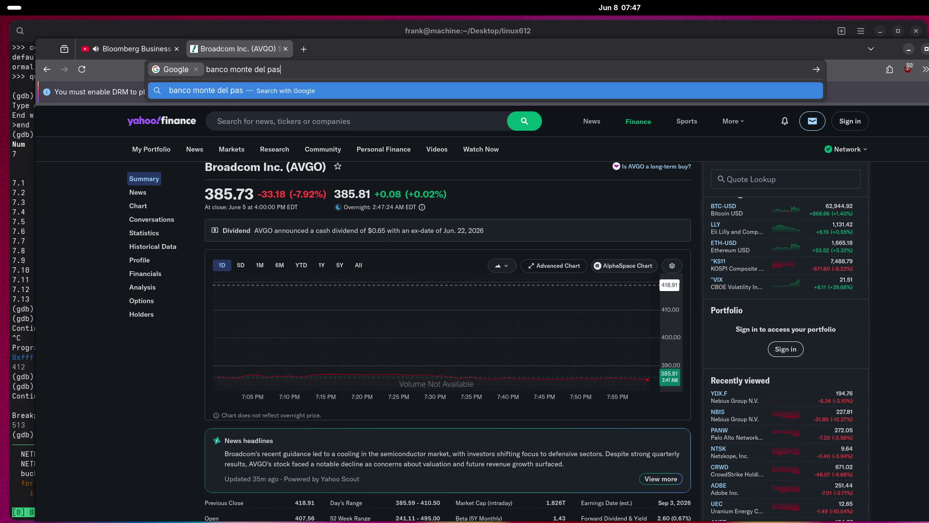
pyautogui.write('hi di siena')
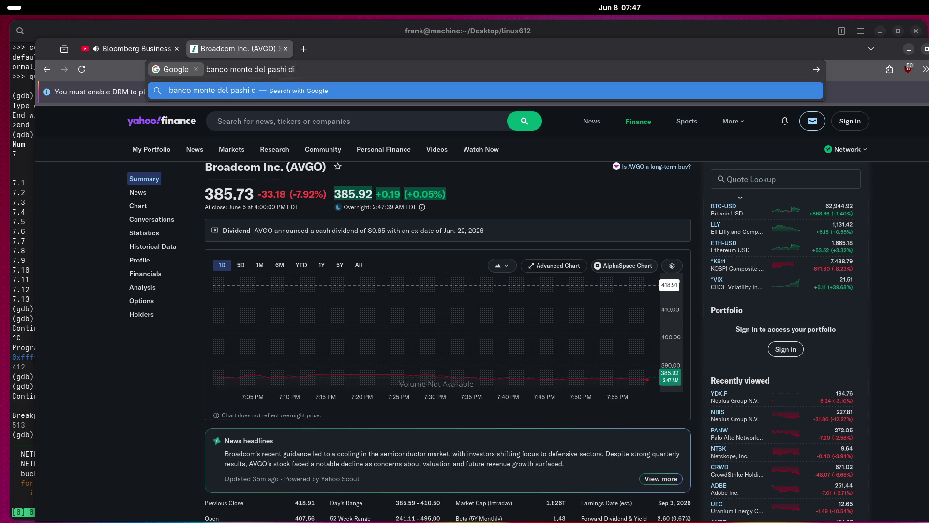
pyautogui.press('Return')
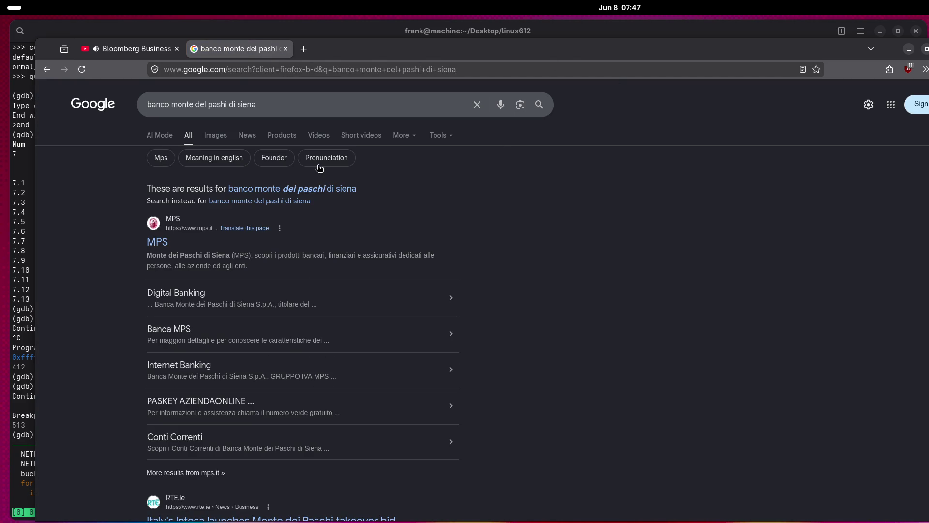
# Glance at the Bloomberg tab, then search Google for 'yahoo stocks'.
pyautogui.click(126, 51)
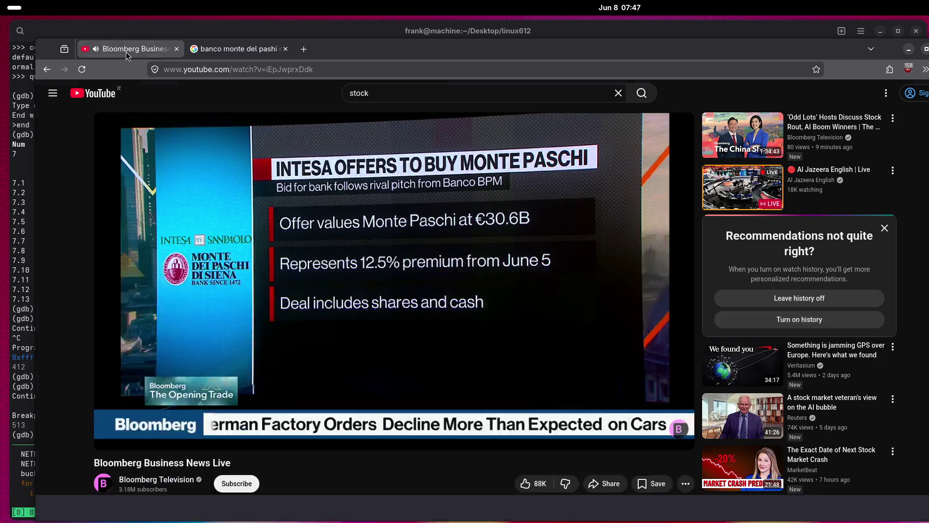
pyautogui.click(230, 54)
pyautogui.click(260, 68)
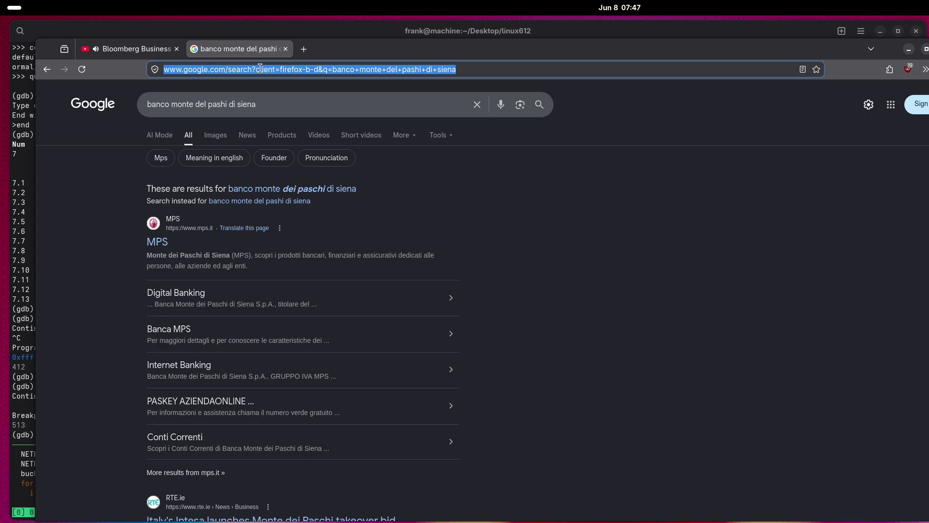
pyautogui.write('yahoo')
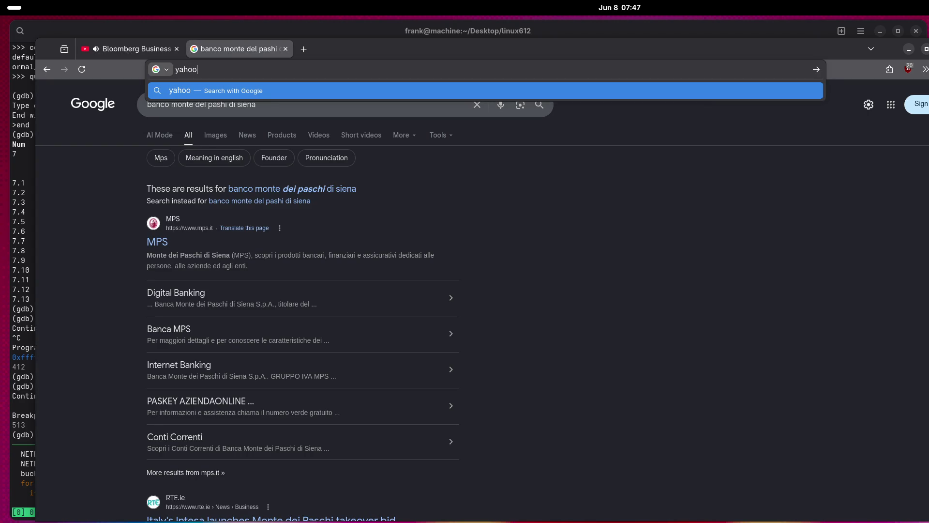
pyautogui.write(' stocks')
pyautogui.press('Return')
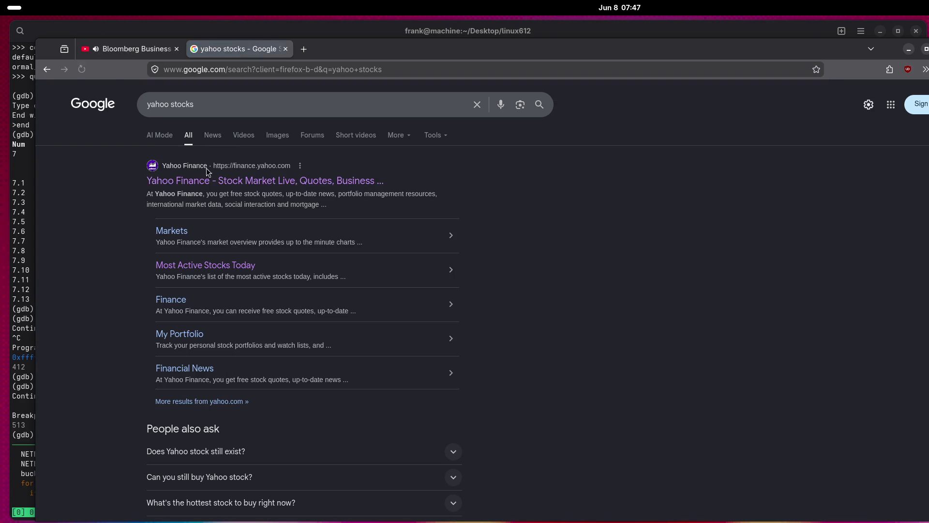
# Open Yahoo Finance from the results and search 'banco monte dei', landing on Argus's DEI report.
pyautogui.click(241, 183)
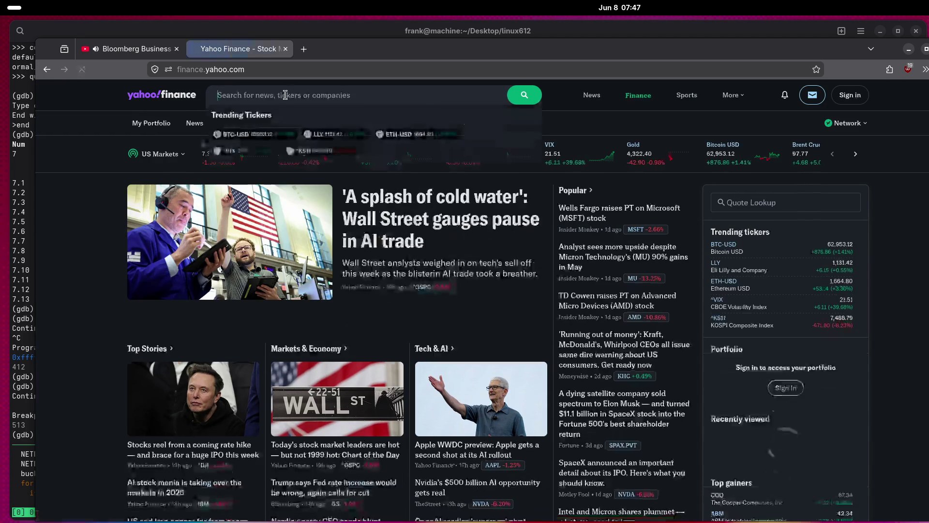
pyautogui.click(286, 95)
pyautogui.write('ba')
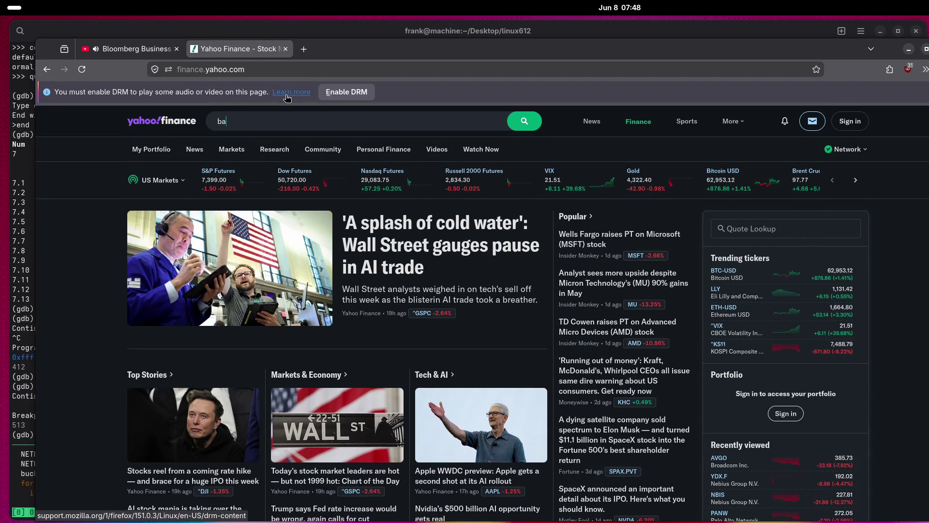
pyautogui.write('nco monte dei')
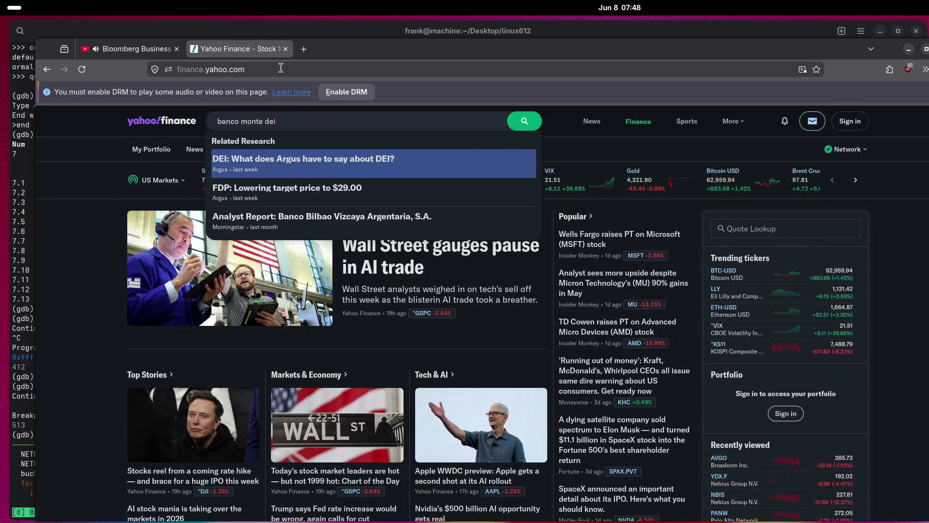
pyautogui.press('Return')
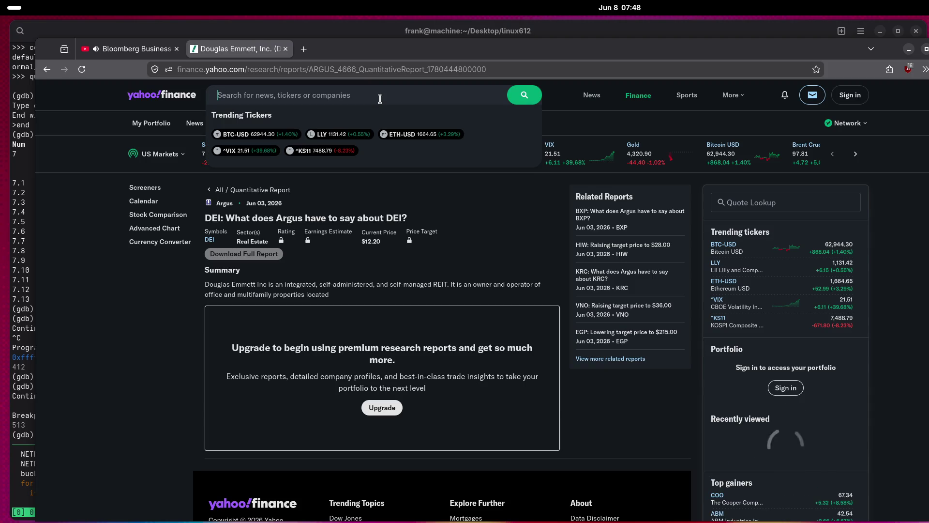
# Search Google for 'banco monte dei paschi di siena' and scroll through the results.
pyautogui.click(327, 69)
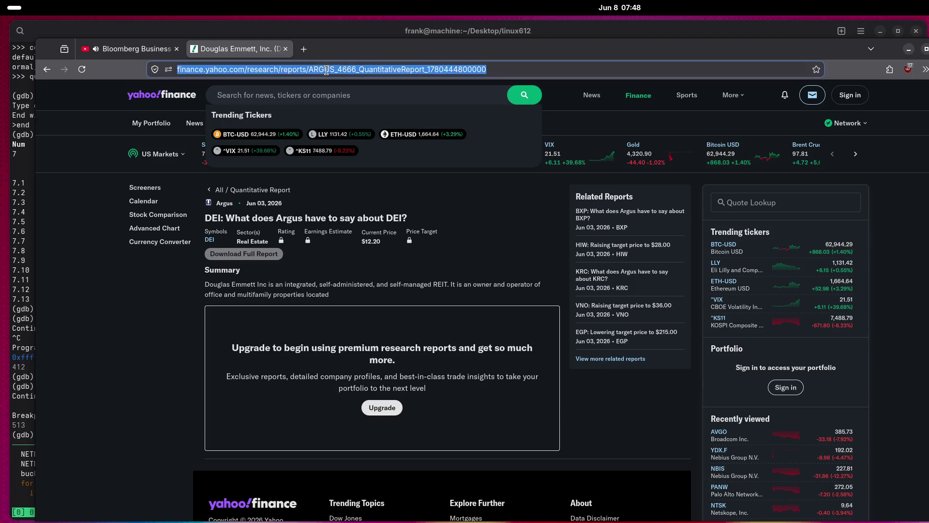
pyautogui.write('banco monte dei paschi di')
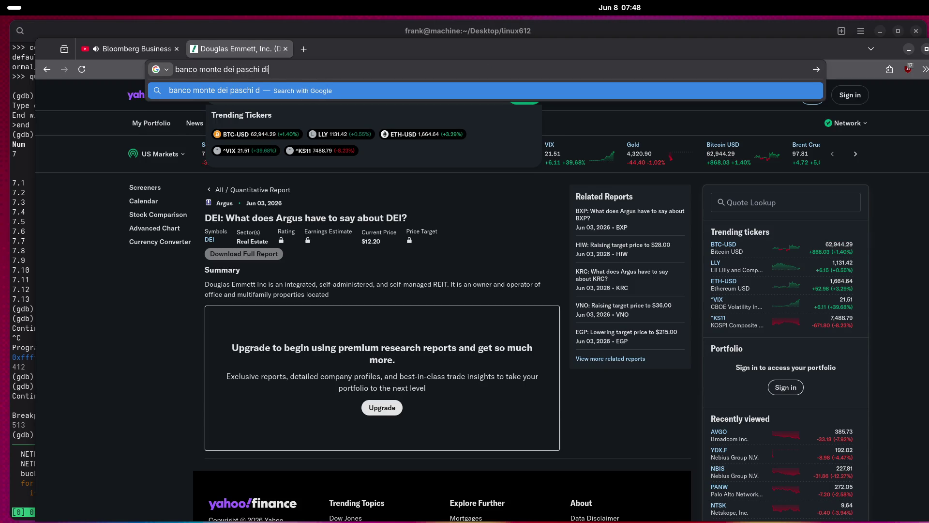
pyautogui.write('na')
pyautogui.press('Return')
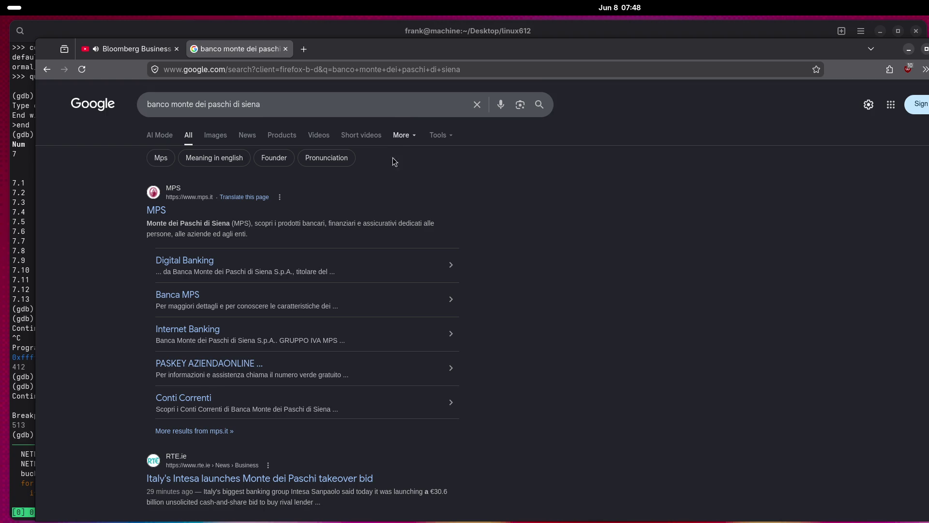
pyautogui.scroll(-4, 129, 306)
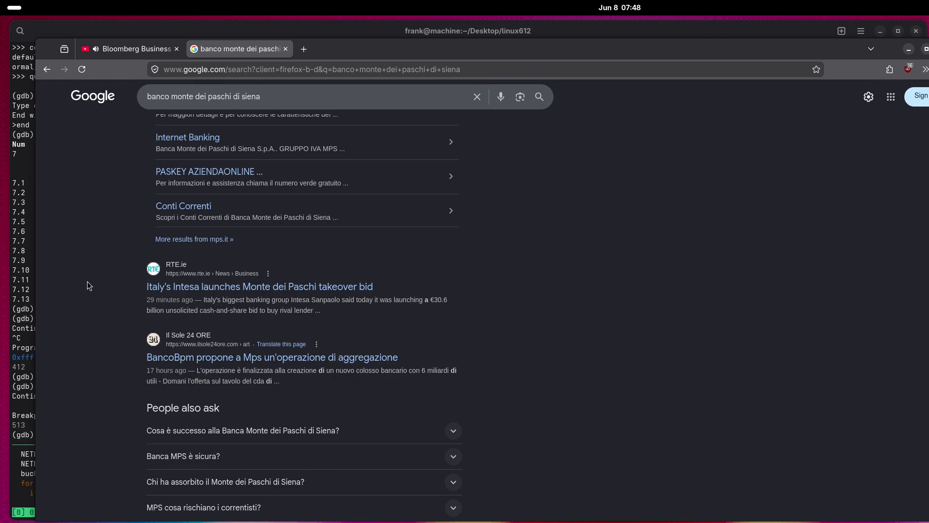
# Open RTÉ's article on Intesa's €30.6 billion Monte dei Paschi bid, allow only necessary data, and read to the end.
pyautogui.click(227, 287)
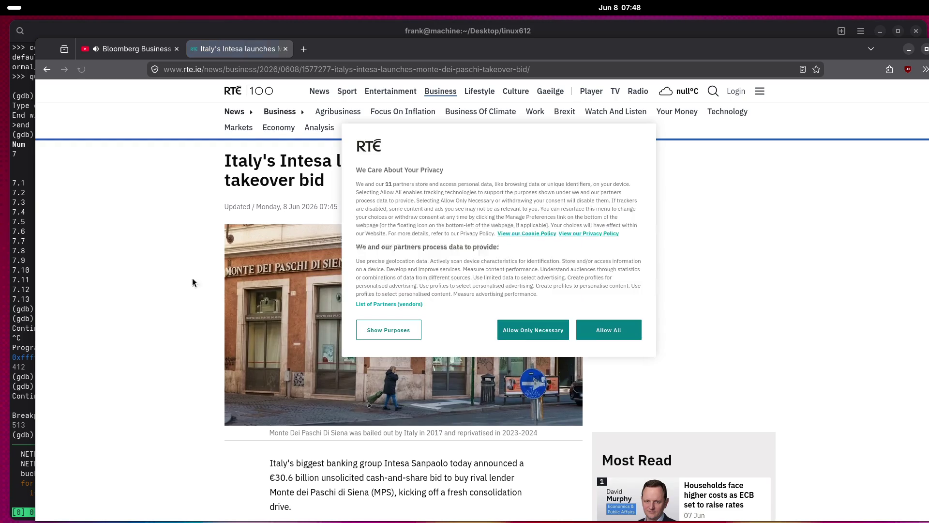
pyautogui.click(530, 329)
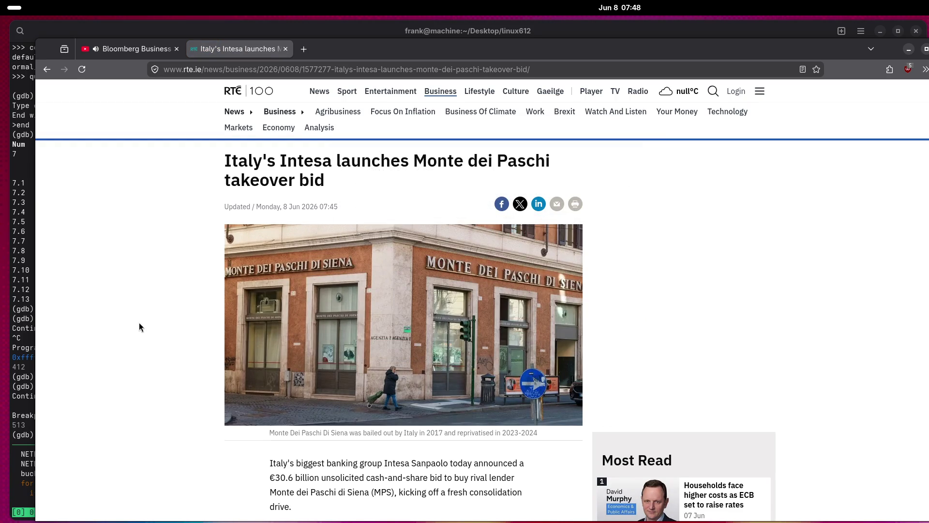
pyautogui.scroll(-3, 139, 328)
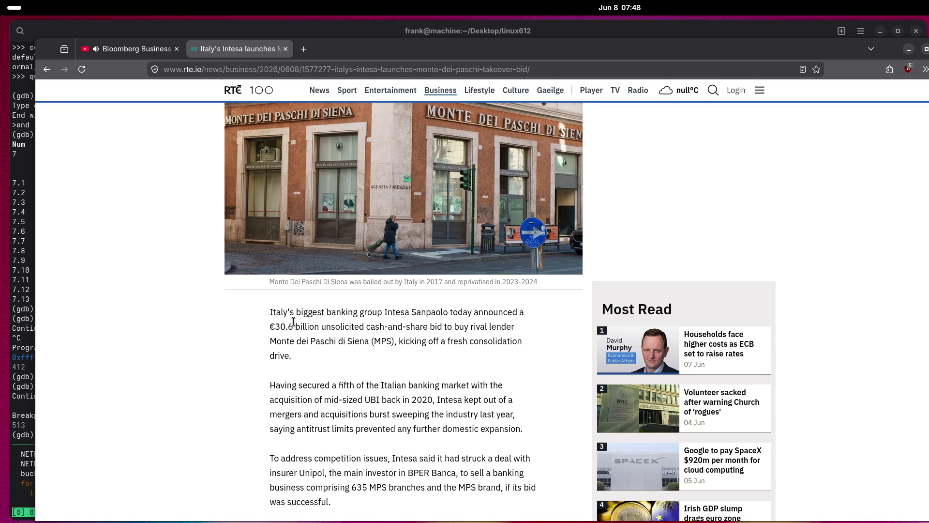
pyautogui.scroll(-2, 233, 319)
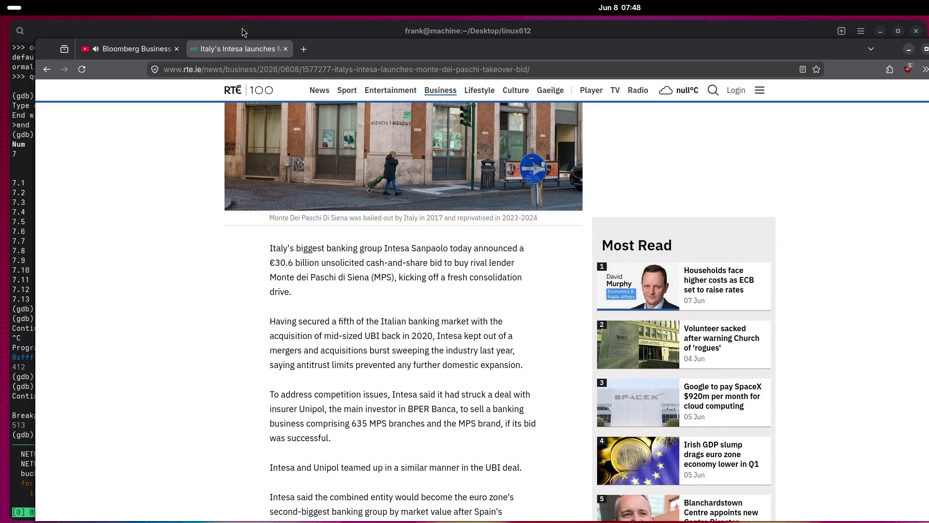
pyautogui.scroll(-2, 220, 285)
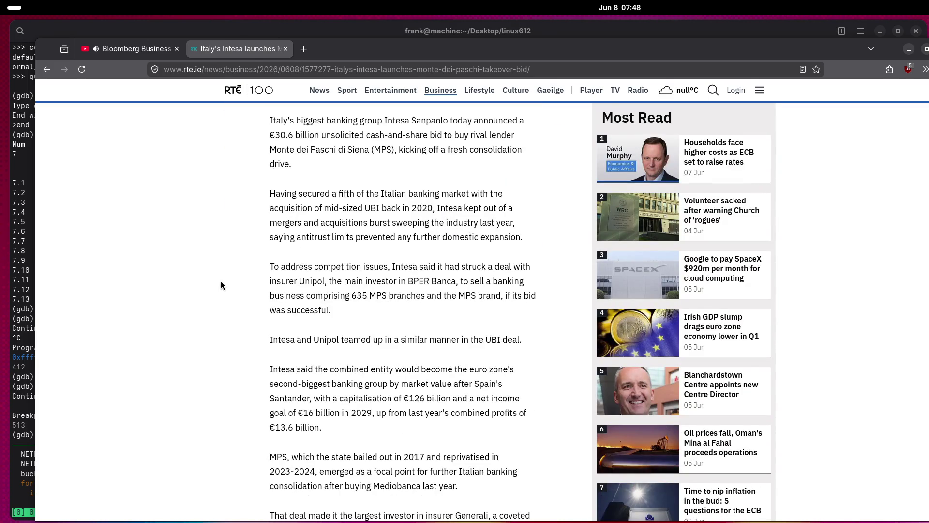
pyautogui.scroll(-7, 220, 283)
pyautogui.scroll(-8, 219, 280)
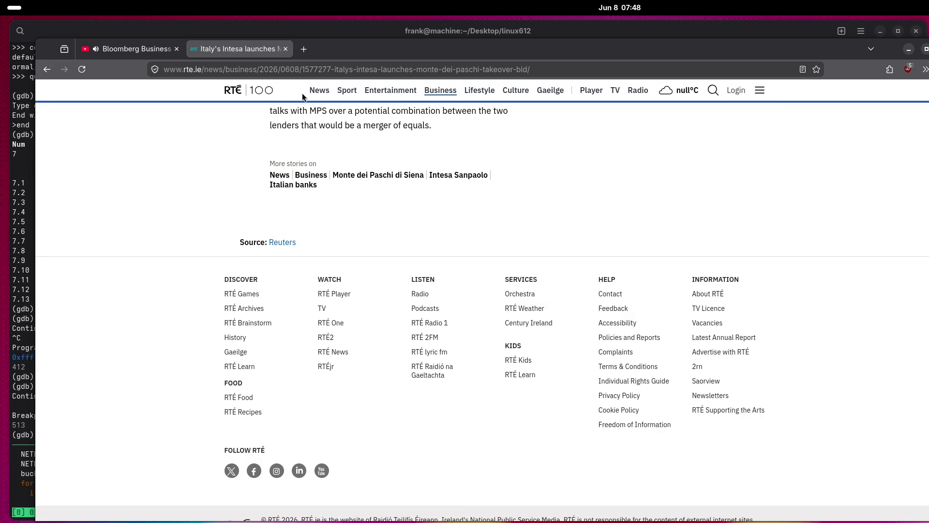
pyautogui.click(310, 71)
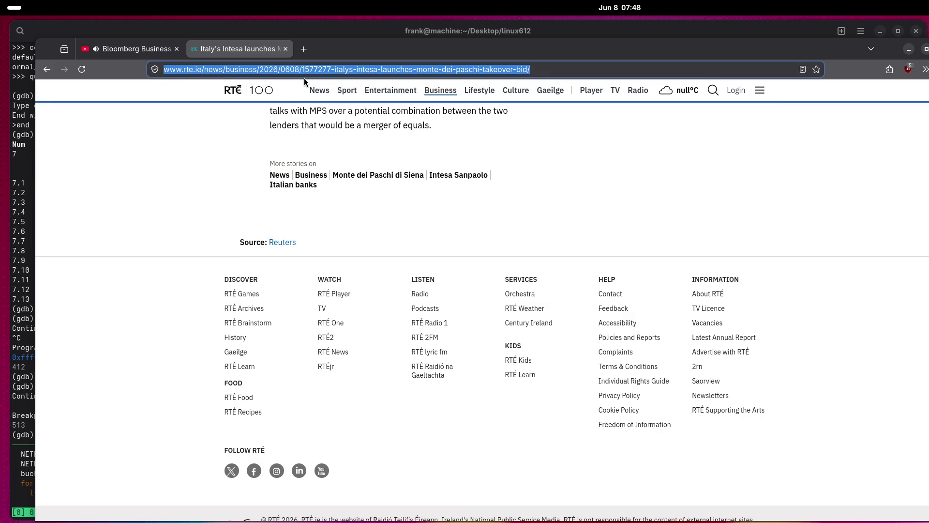
# Load finance.yahoo.com in the second tab and enter MPS in its search box.
pyautogui.write('finance.yaho')
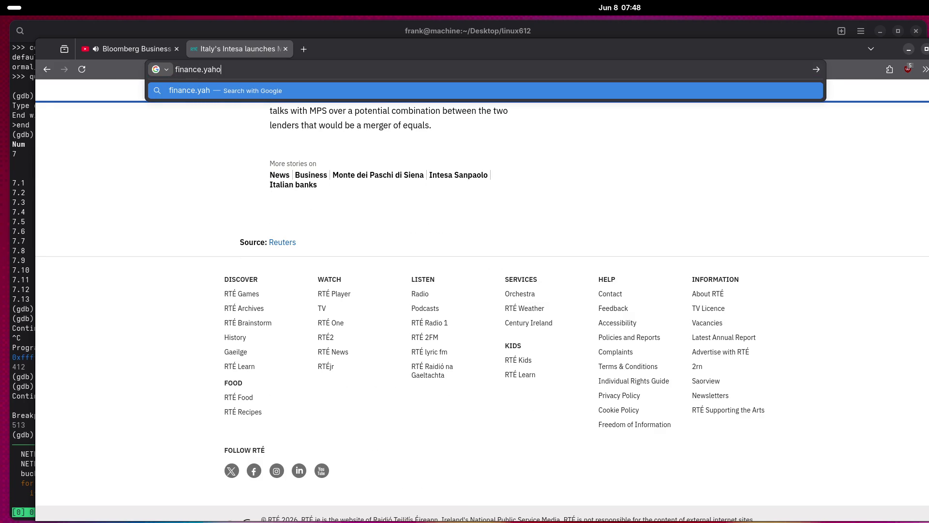
pyautogui.write('o.com')
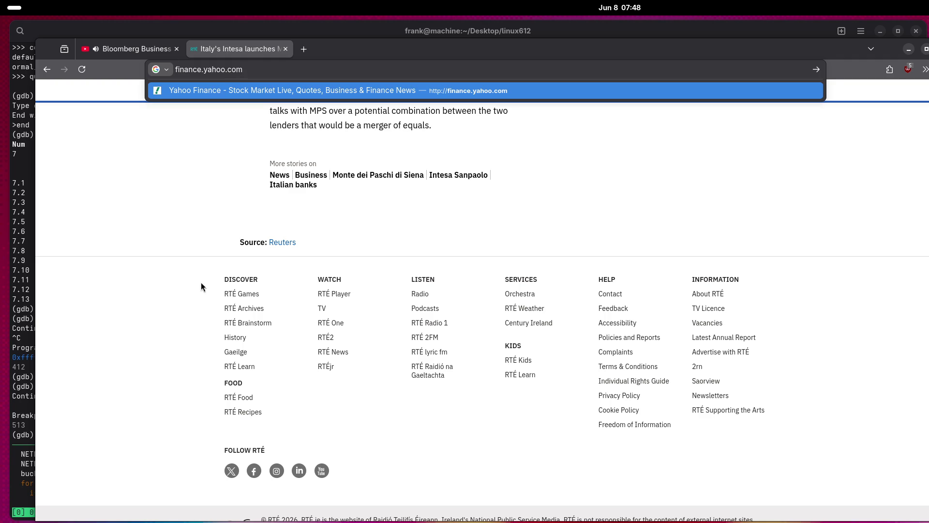
pyautogui.press('Return')
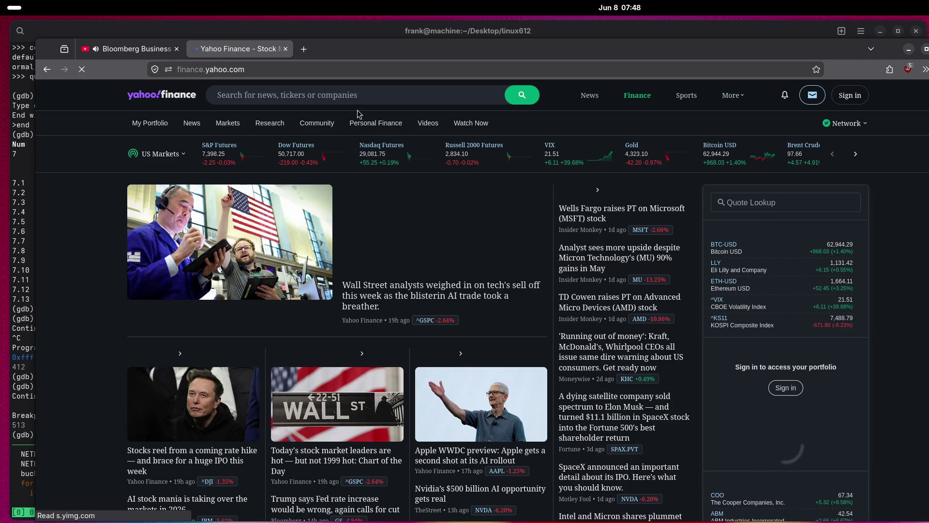
pyautogui.click(358, 92)
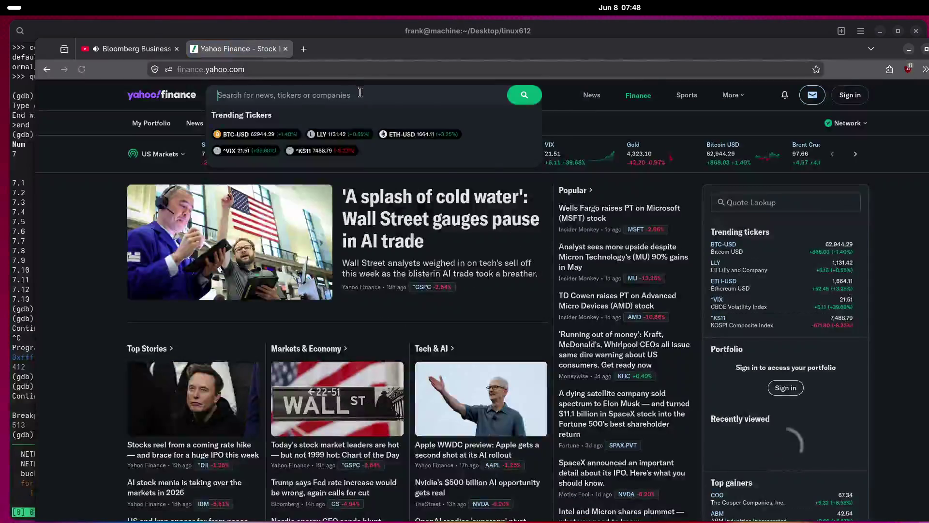
pyautogui.write('MPS')
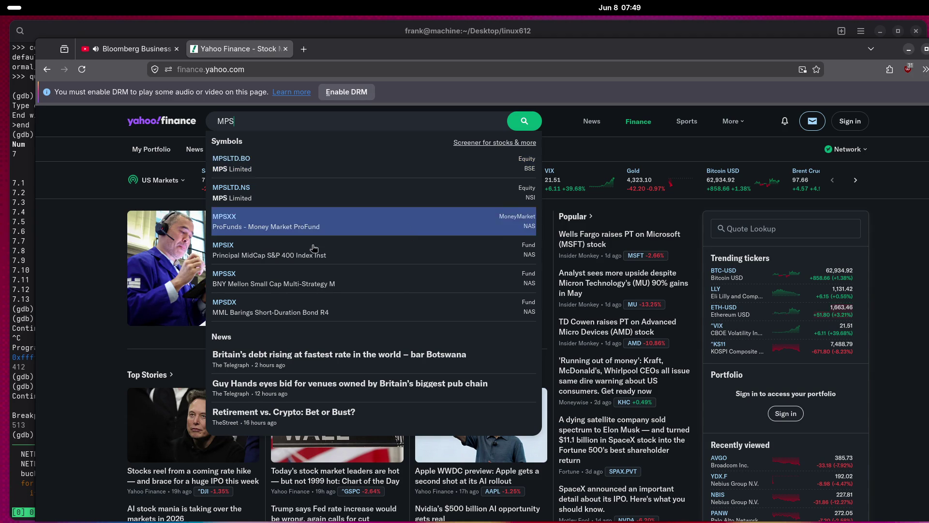
pyautogui.click(82, 245)
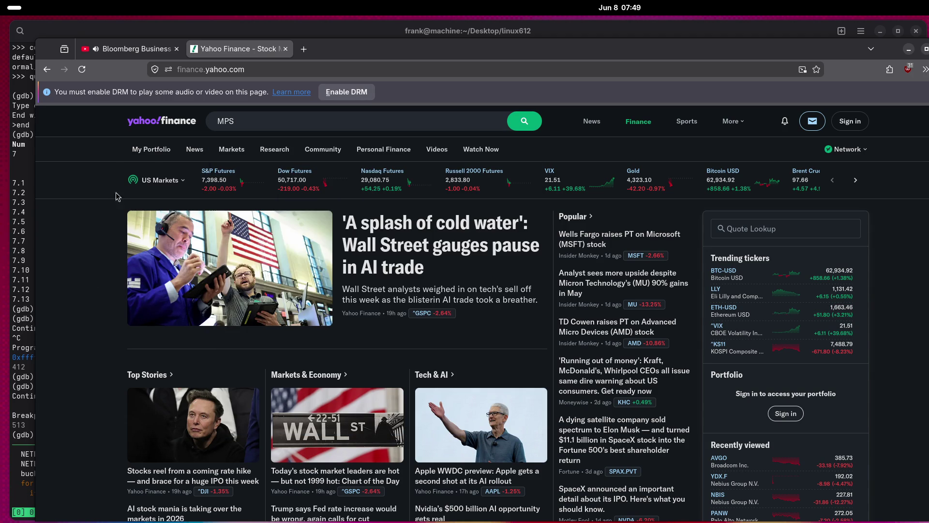
# Close the Yahoo Finance tab, leaving only the Bloomberg Business News Live stream.
pyautogui.click(286, 50)
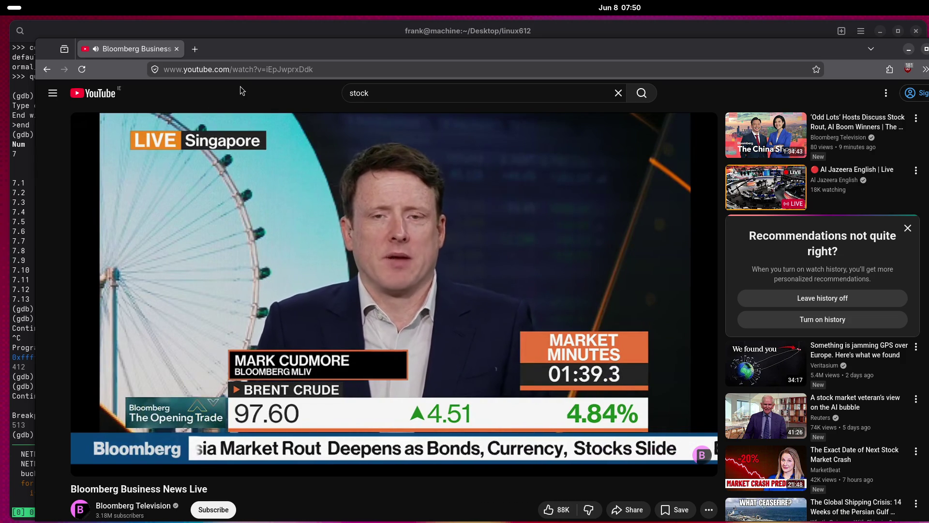
# Bring the GDB terminal paused in gro_normal_list to the front, then show the calendar and world clocks.
pyautogui.hotkey('alt', 'Tab')
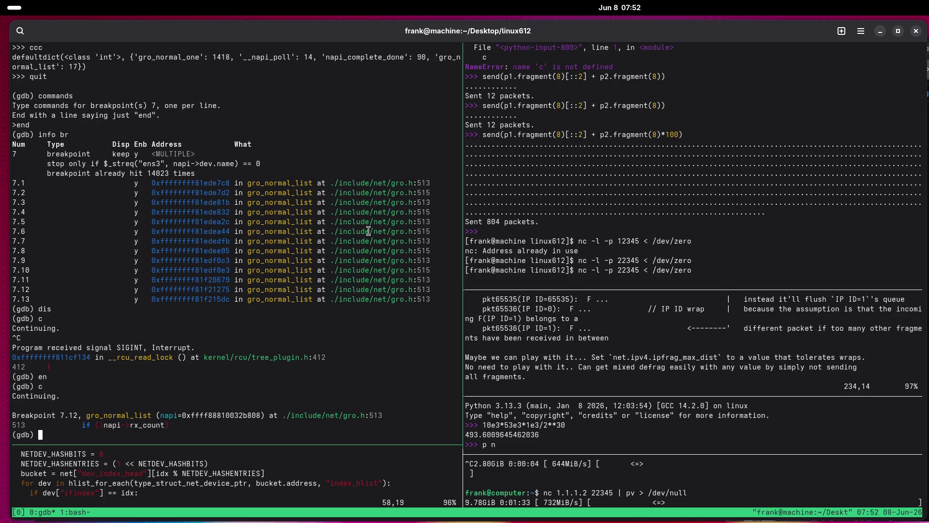
pyautogui.click(634, 7)
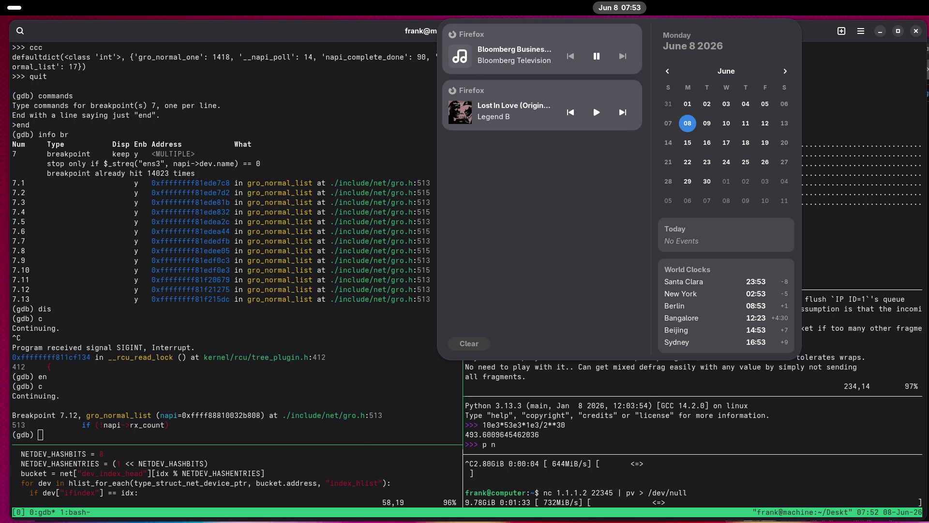
pyautogui.press('Escape')
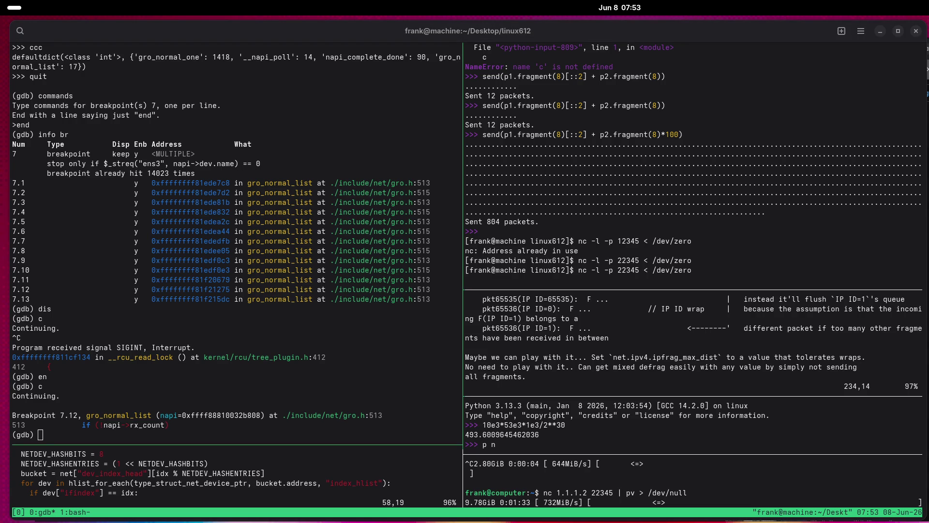
# Open GNOME Clocks and add a Tbilisi, Georgia world clock.
pyautogui.click(619, 7)
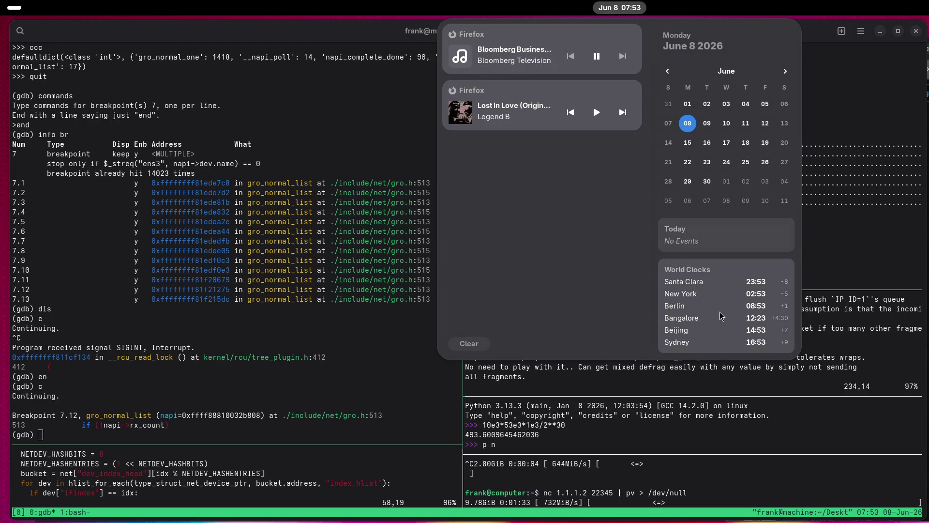
pyautogui.click(697, 335)
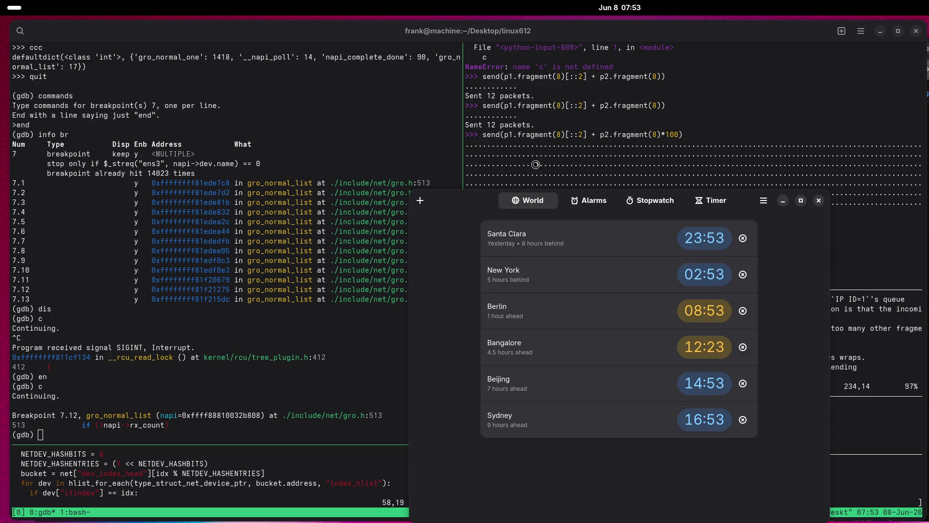
pyautogui.click(420, 201)
pyautogui.write('T')
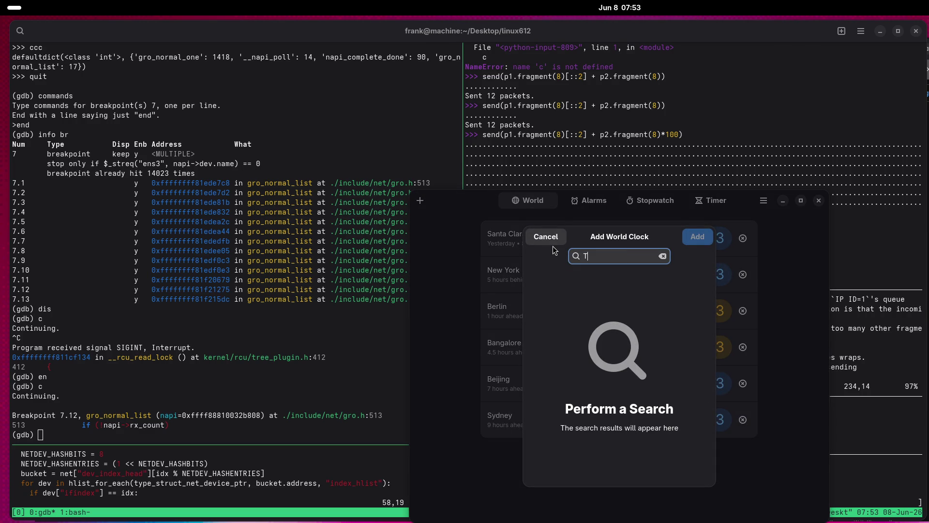
pyautogui.write('bilisi')
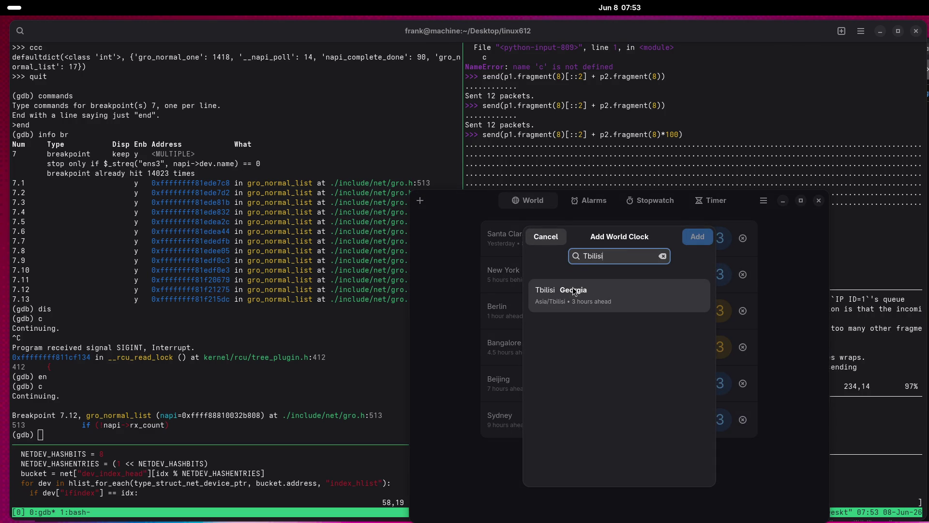
pyautogui.click(575, 291)
pyautogui.click(697, 237)
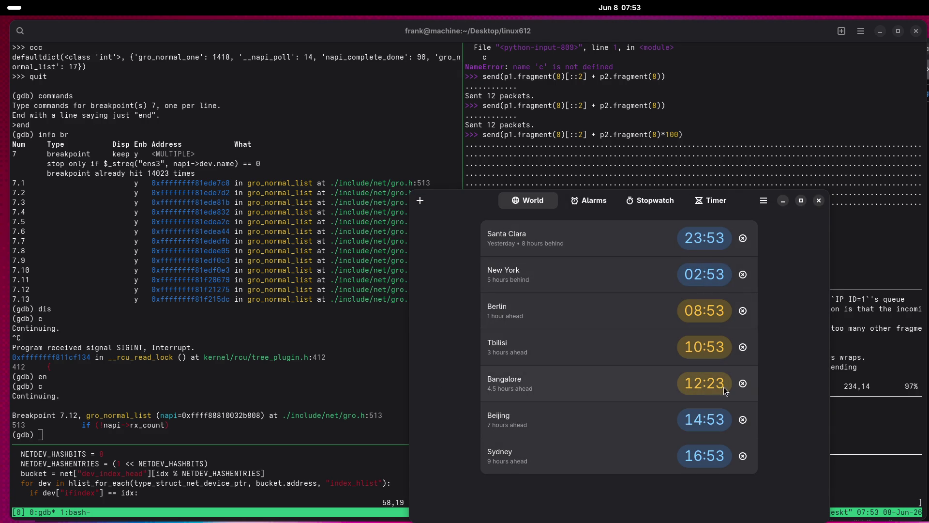
# Remove the Bangalore, Sydney, Beijing, New York and Santa Clara clocks.
pyautogui.click(743, 383)
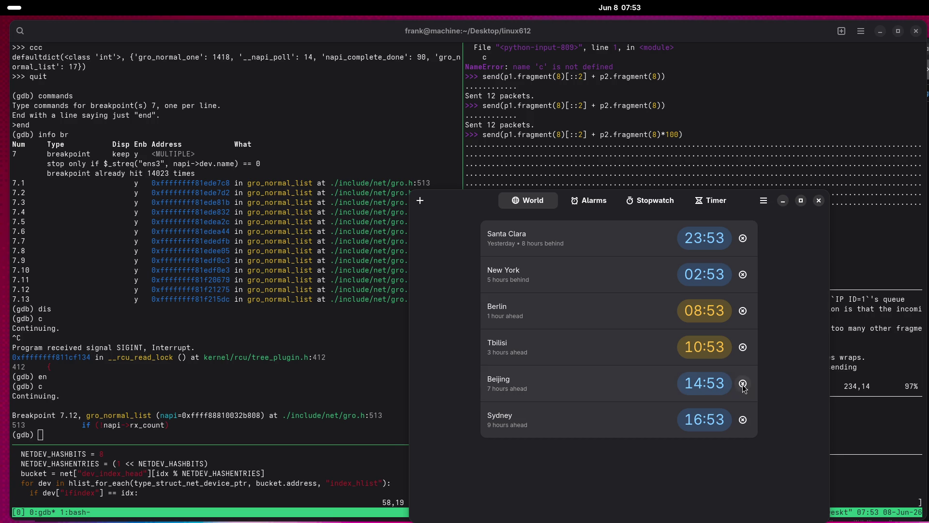
pyautogui.click(742, 419)
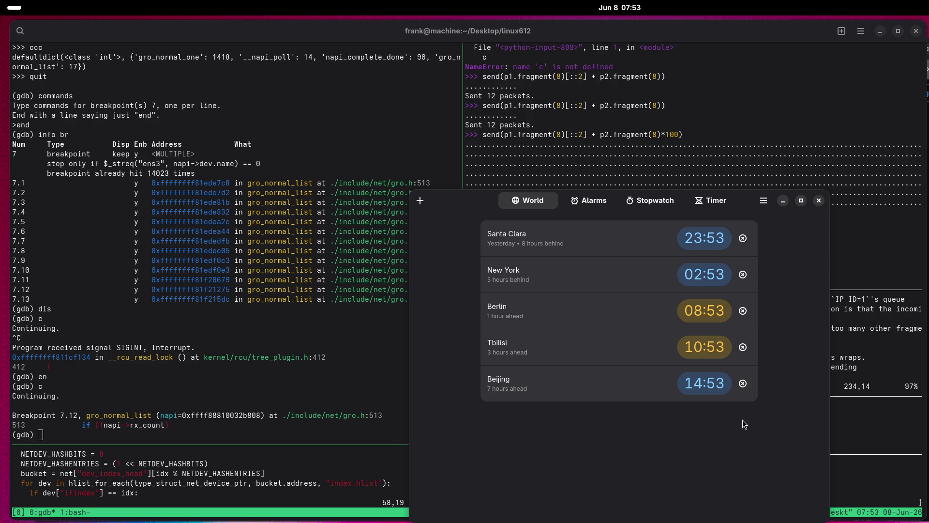
pyautogui.click(743, 383)
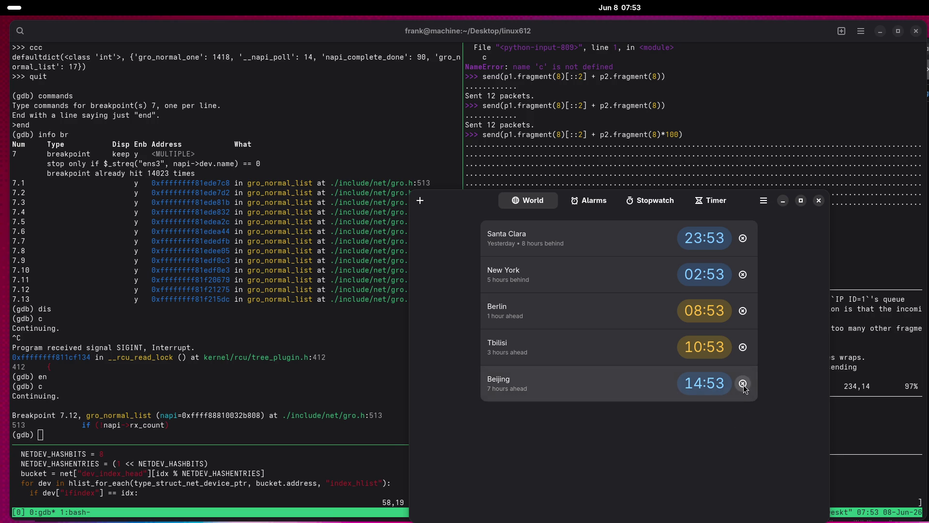
pyautogui.click(743, 274)
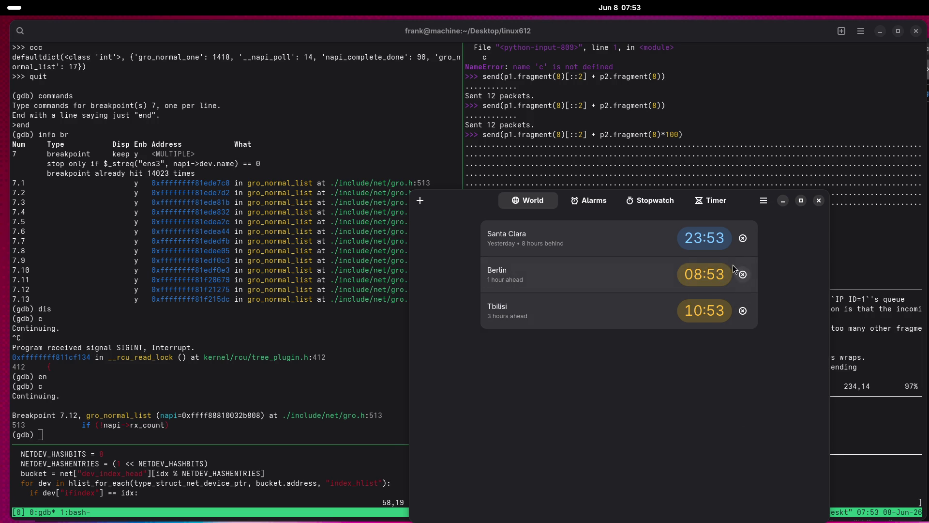
pyautogui.click(743, 238)
# Add a Toronto, Canada clock, close Clocks and check the calendar overview's clocks.
pyautogui.click(420, 202)
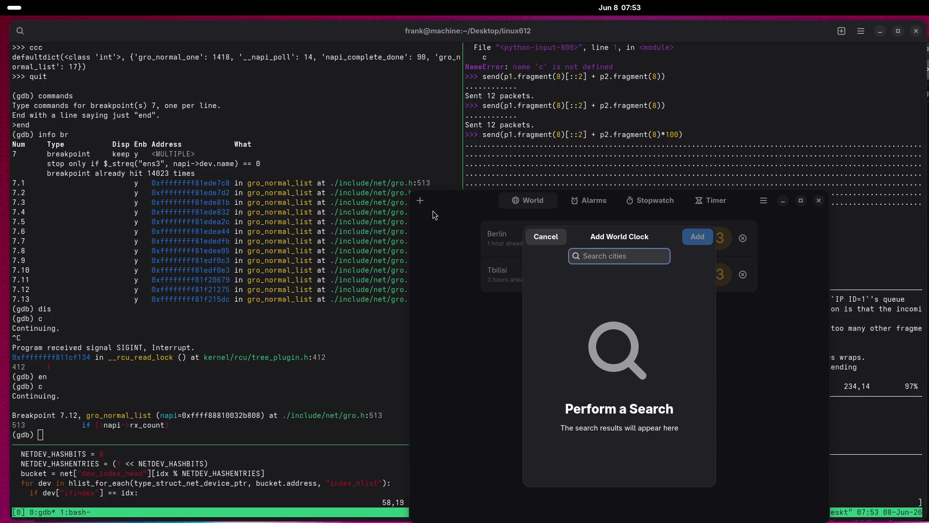
pyautogui.write('Toronto')
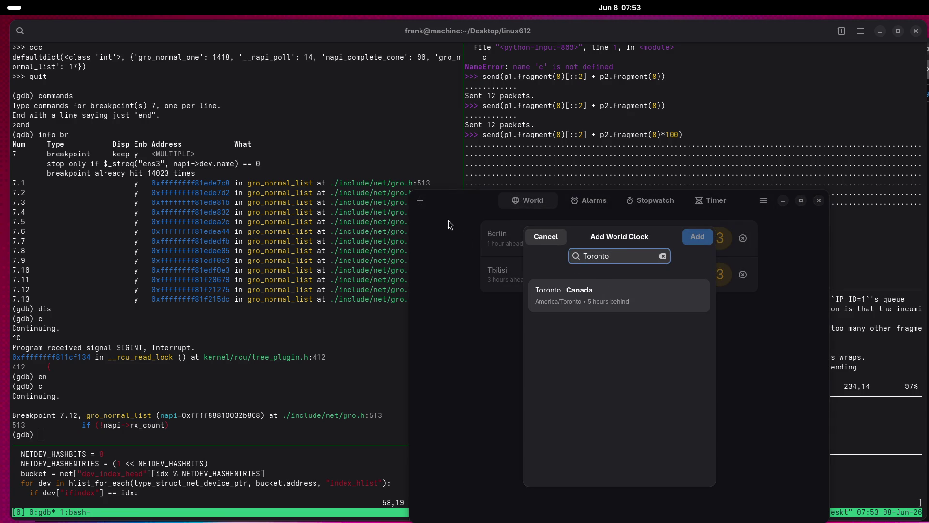
pyautogui.click(558, 298)
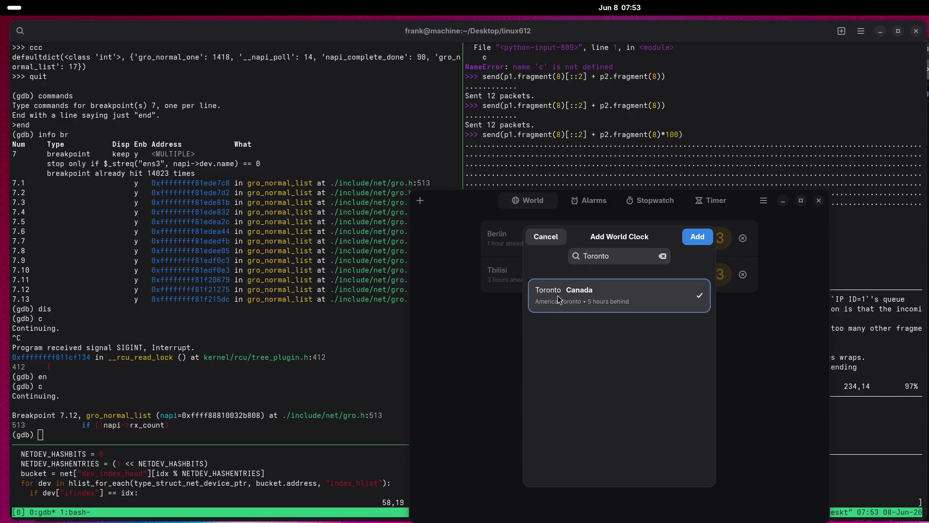
pyautogui.click(698, 237)
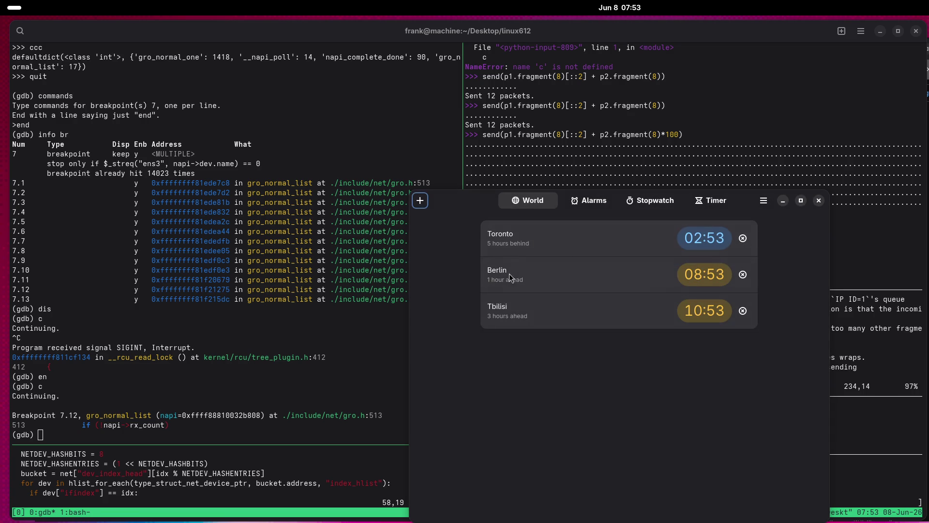
pyautogui.click(819, 201)
pyautogui.click(626, 11)
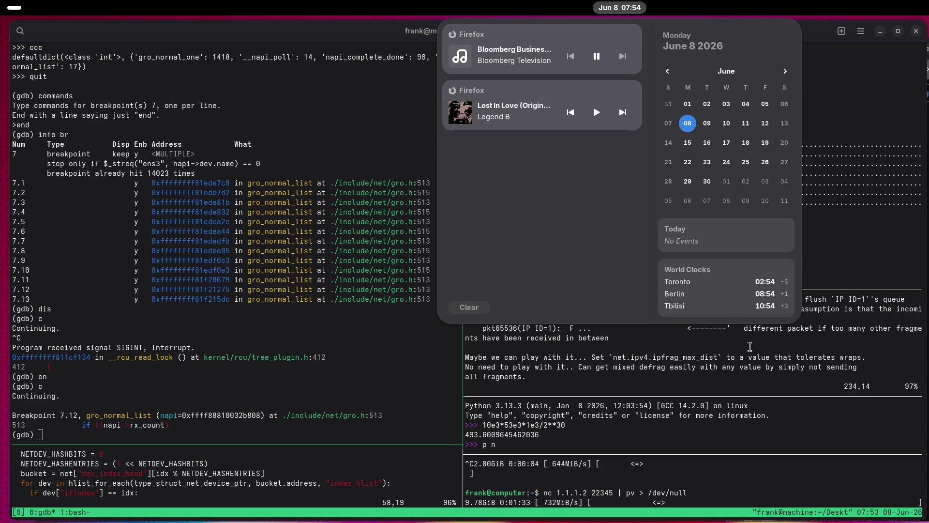
# Dismiss the calendar panel and raise the Firefox window with the Bloomberg live stream.
pyautogui.click(676, 336)
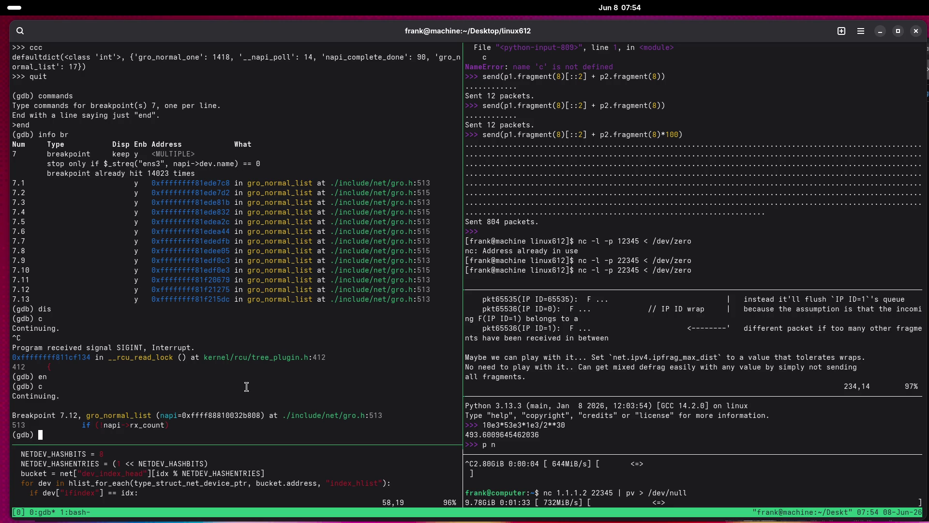
pyautogui.press('super')
pyautogui.click(593, 465)
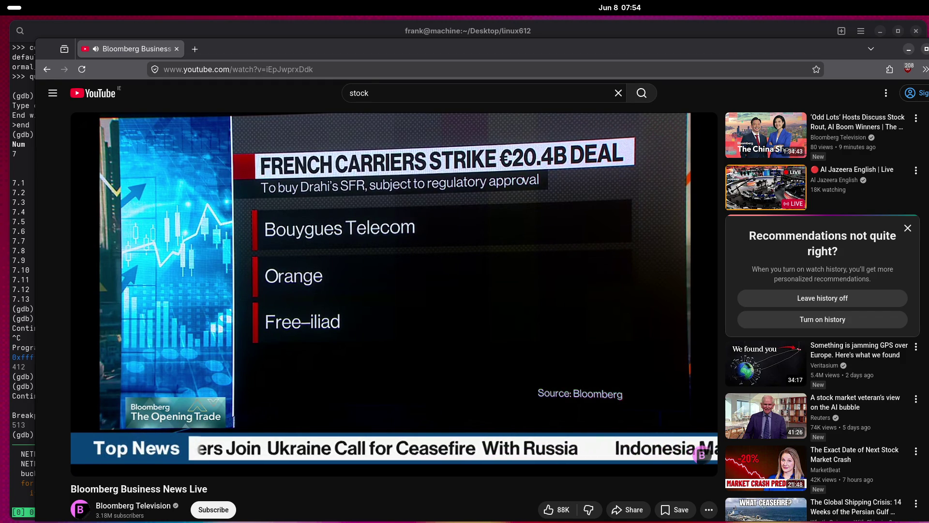
# Watch the Bloomberg Business News Live stream covering the €20.4B bid for SFR.
pyautogui.moveTo(375, 461)
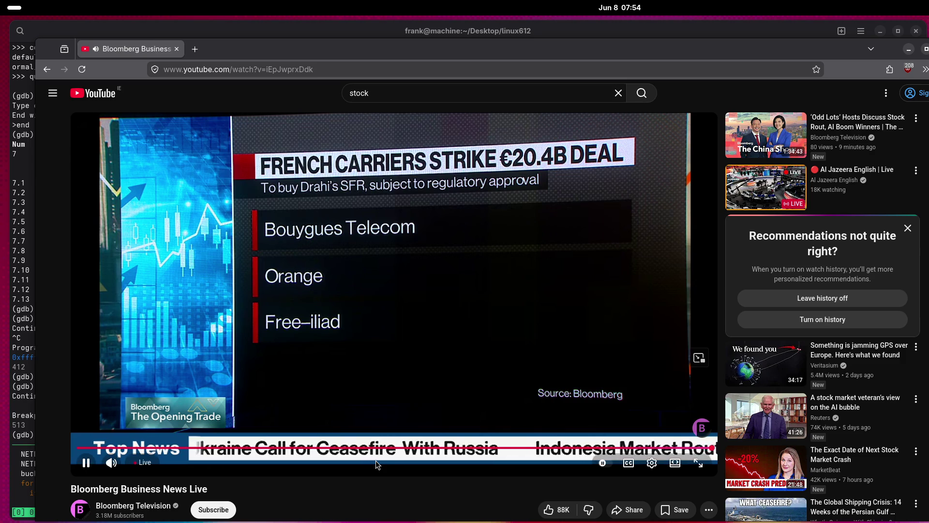
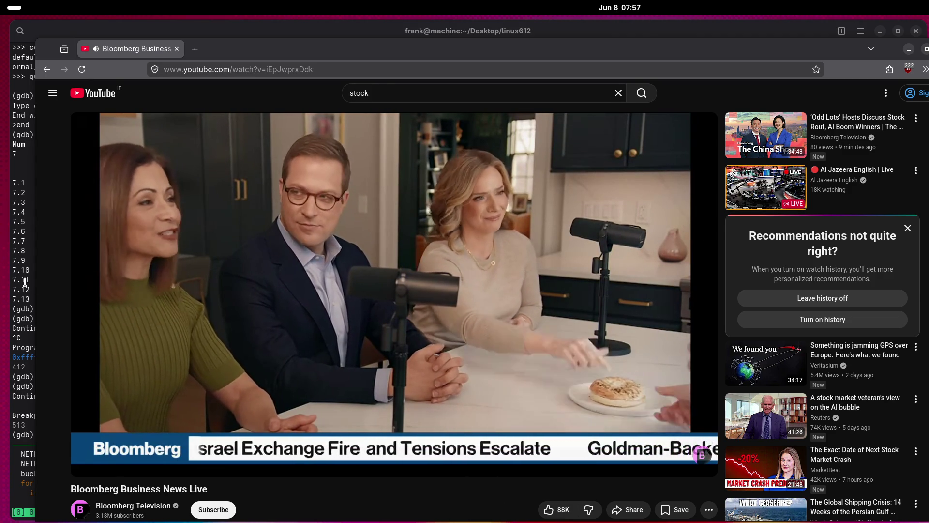
# Raise the gdb terminal window above the YouTube Bloomberg stream.
pyautogui.click(25, 281)
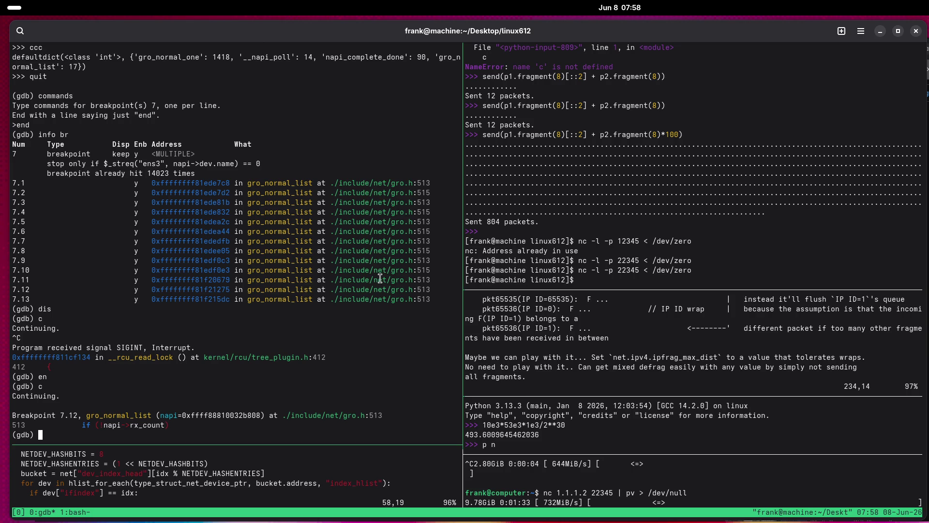
# Bring the Firefox window with the Bloomberg live stream in front of the gdb terminal.
pyautogui.press('super')
pyautogui.click(476, 418)
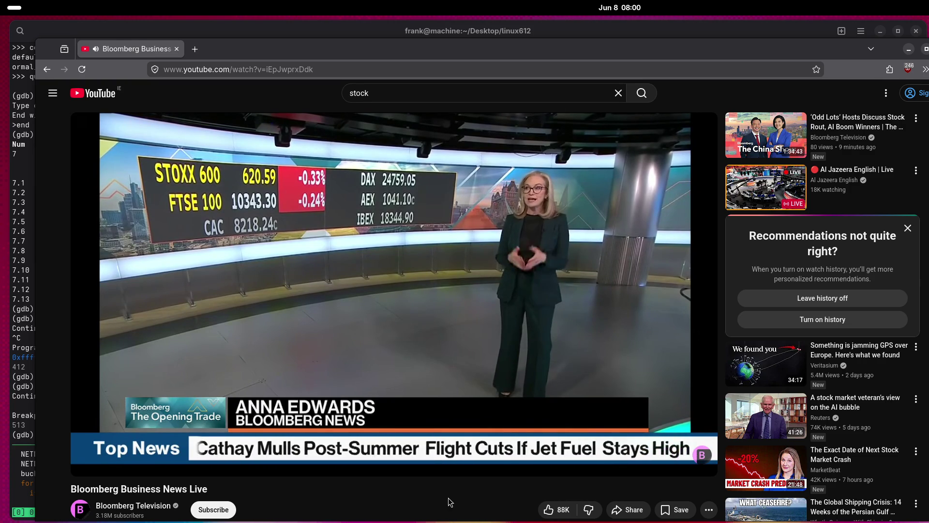
# In a new tab at finance.yahoo.com, search Nebius and open the NBIS quote.
pyautogui.moveTo(356, 208)
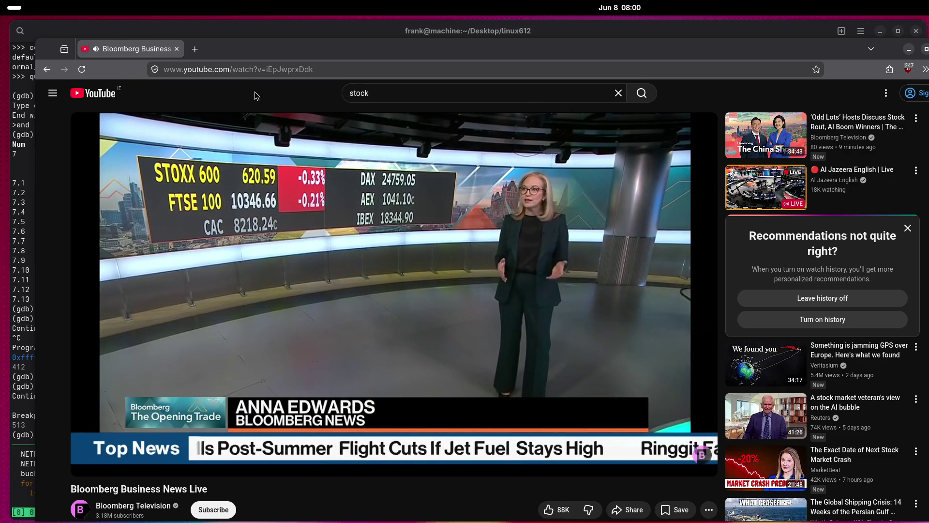
pyautogui.click(199, 54)
pyautogui.write('yaho')
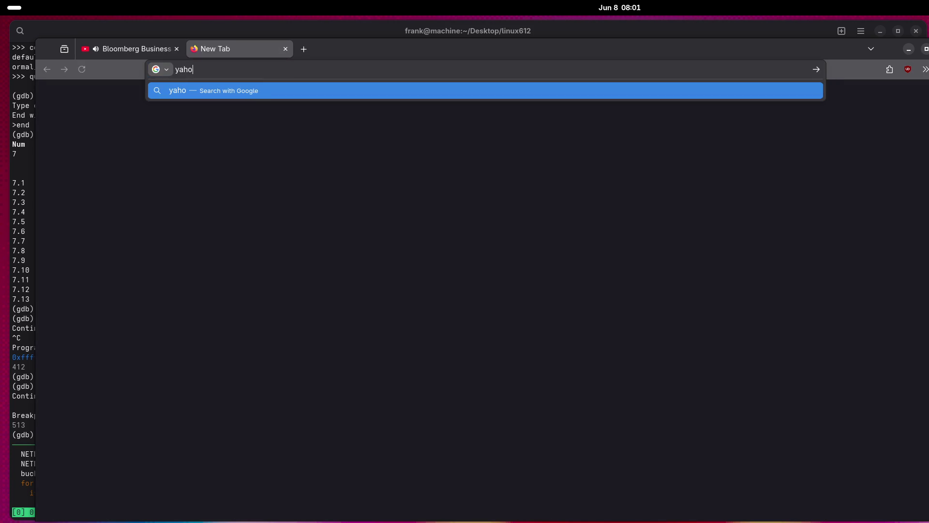
pyautogui.write('finance.')
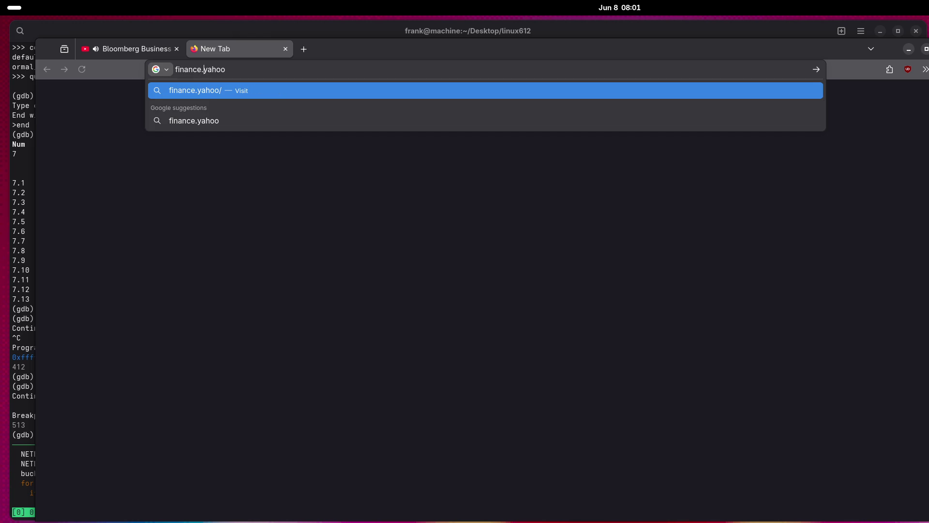
pyautogui.press('End')
pyautogui.write('.com')
pyautogui.press('Return')
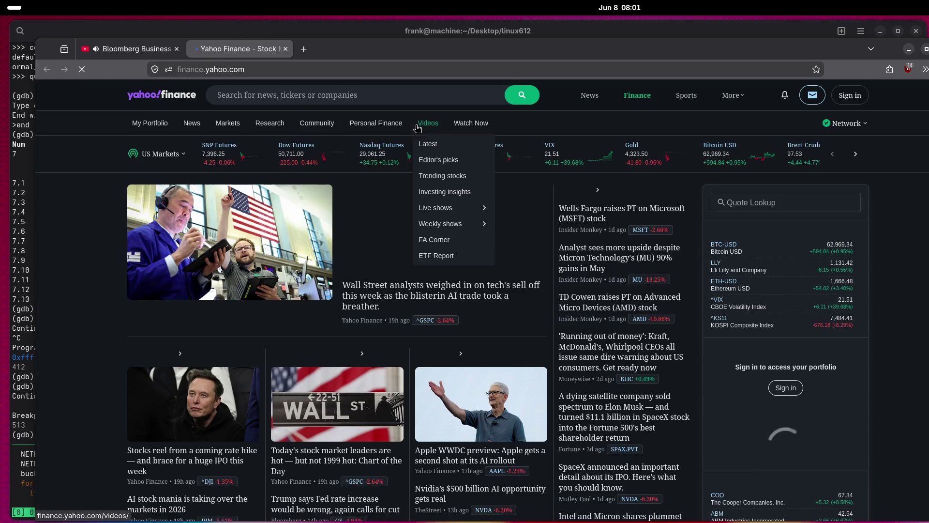
pyautogui.click(364, 92)
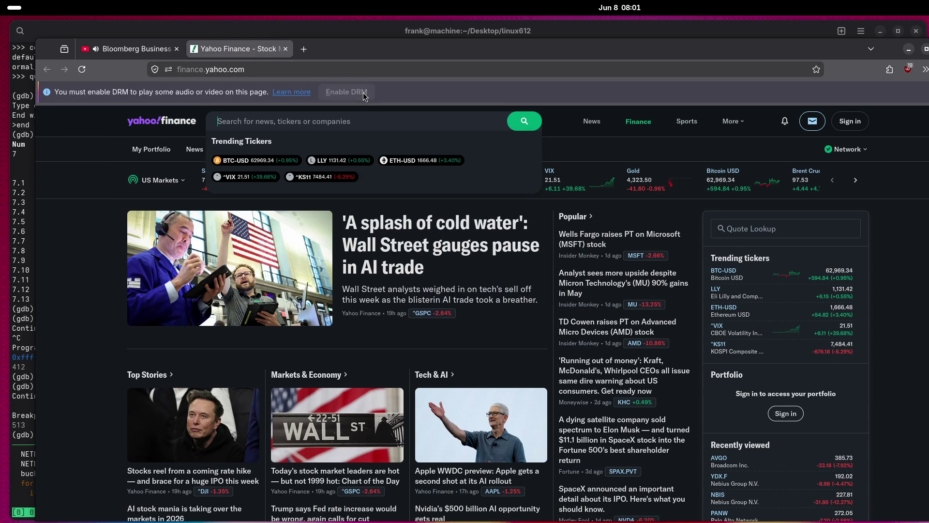
pyautogui.write('Nebius')
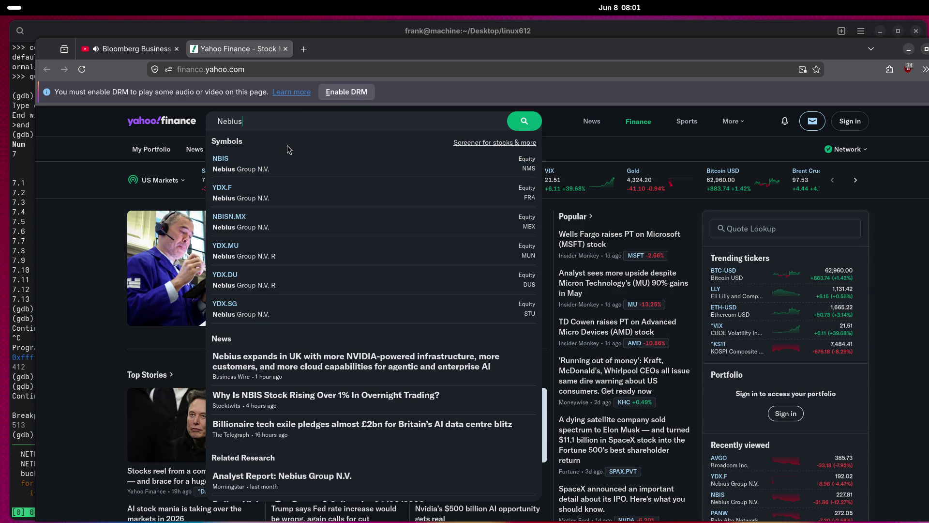
pyautogui.click(237, 160)
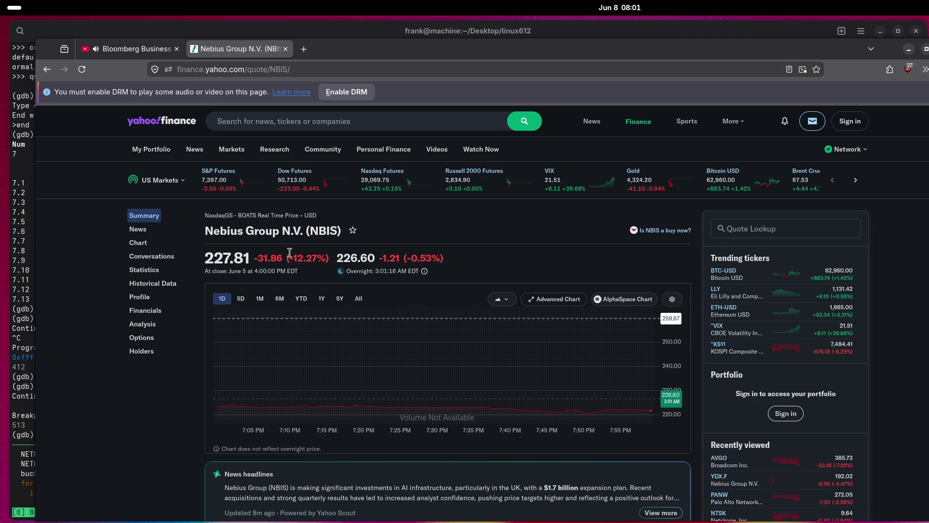
# Search Sivers and open the 2DG.F quote, then switch to the Bloomberg stream tab.
pyautogui.click(328, 122)
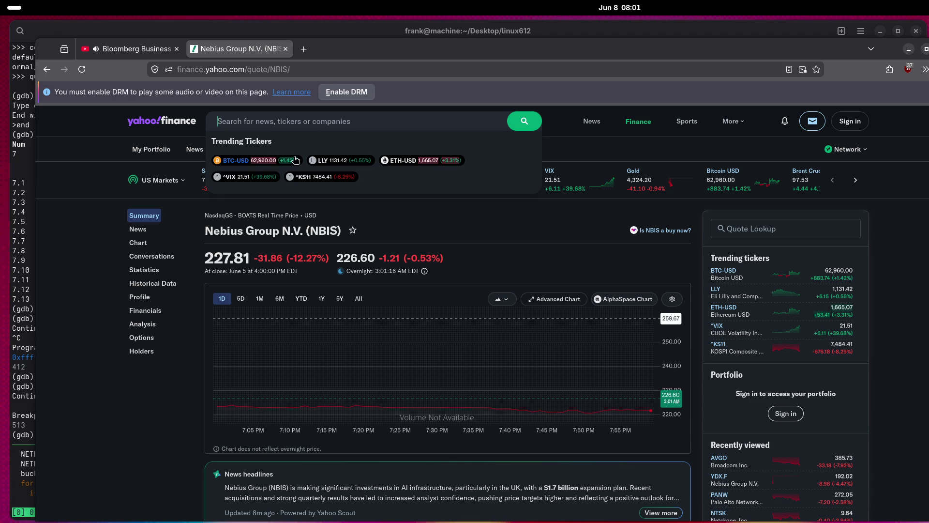
pyautogui.write('Nebius')
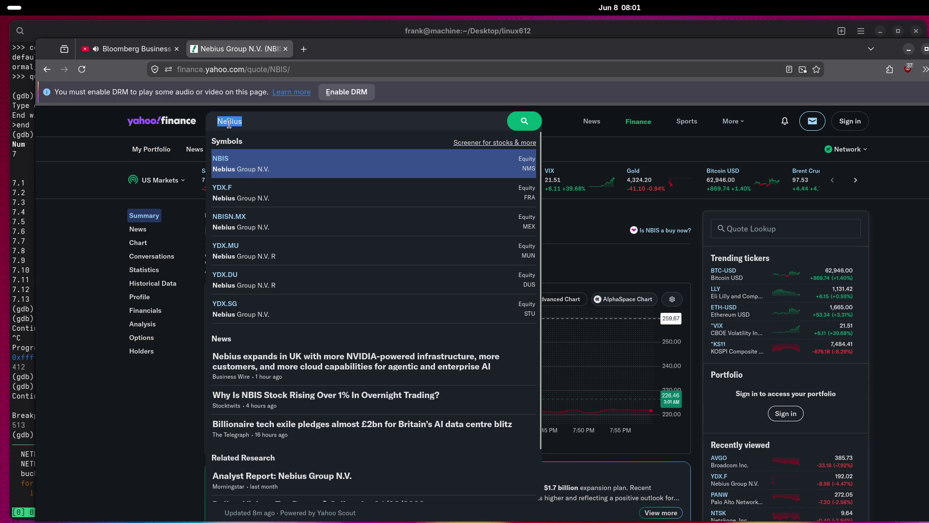
pyautogui.write('Sivers')
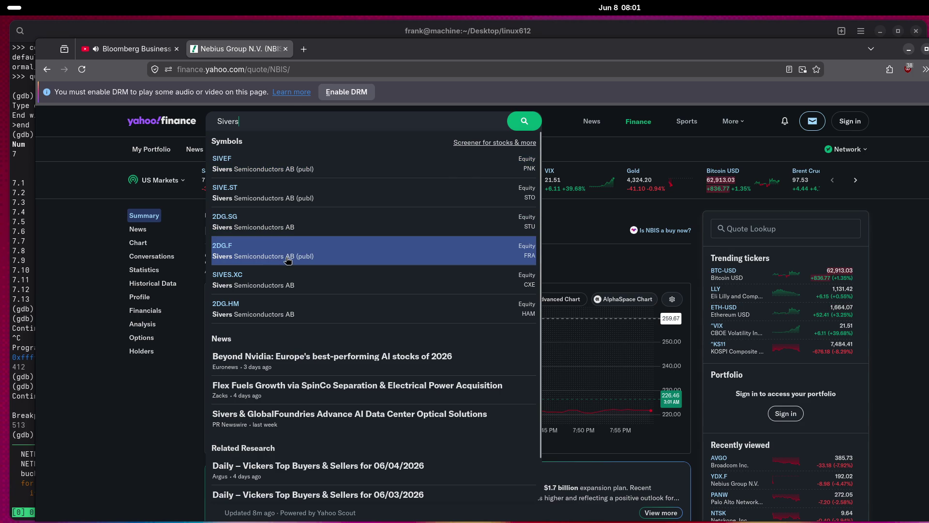
pyautogui.click(257, 252)
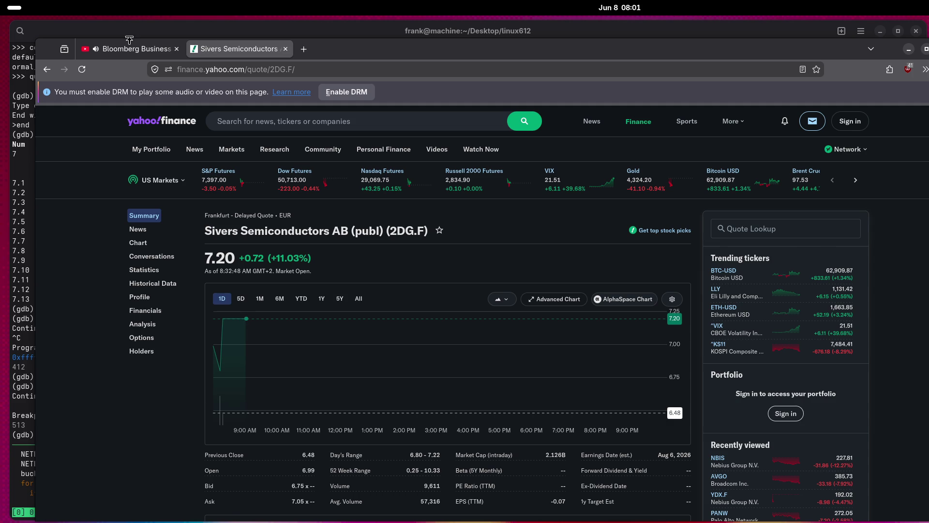
pyautogui.click(132, 46)
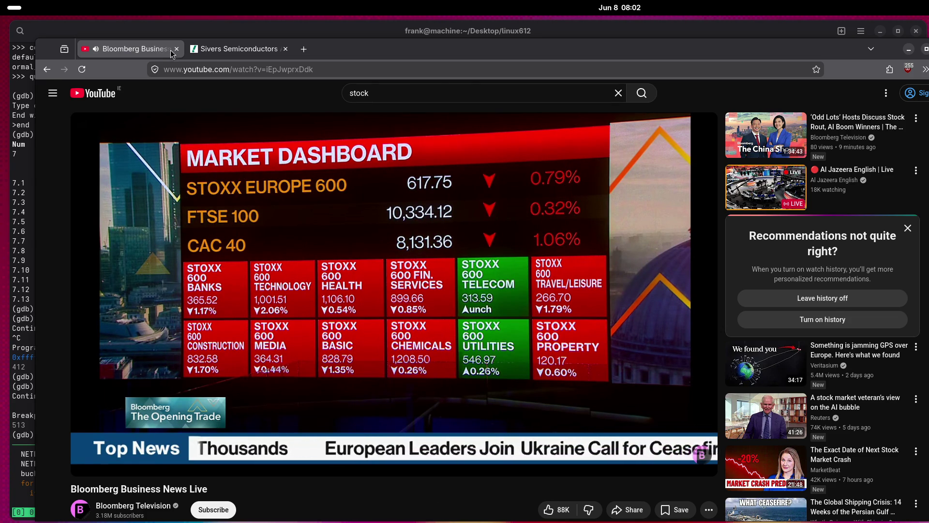
# Return to the Yahoo Finance tab and open the ASML Holding N.V. quote.
pyautogui.click(229, 51)
pyautogui.click(308, 129)
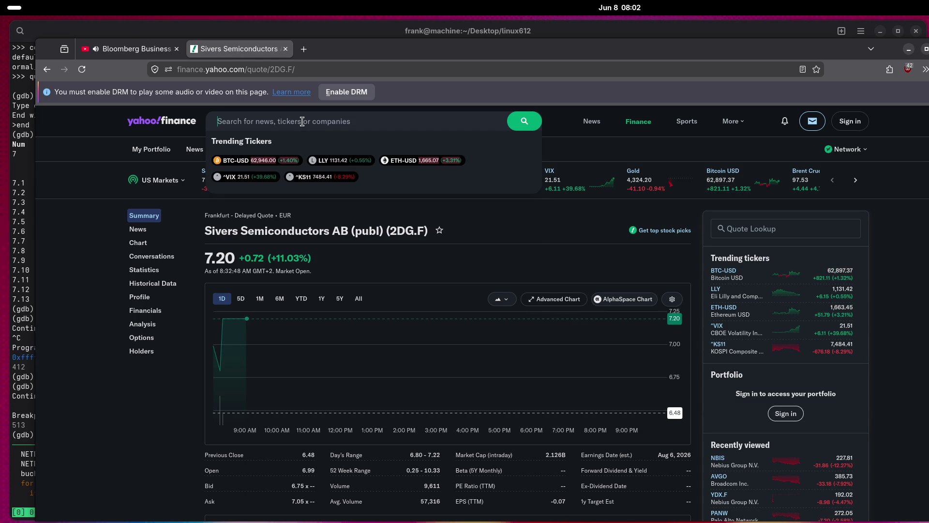
pyautogui.write('ASML')
pyautogui.press('Return')
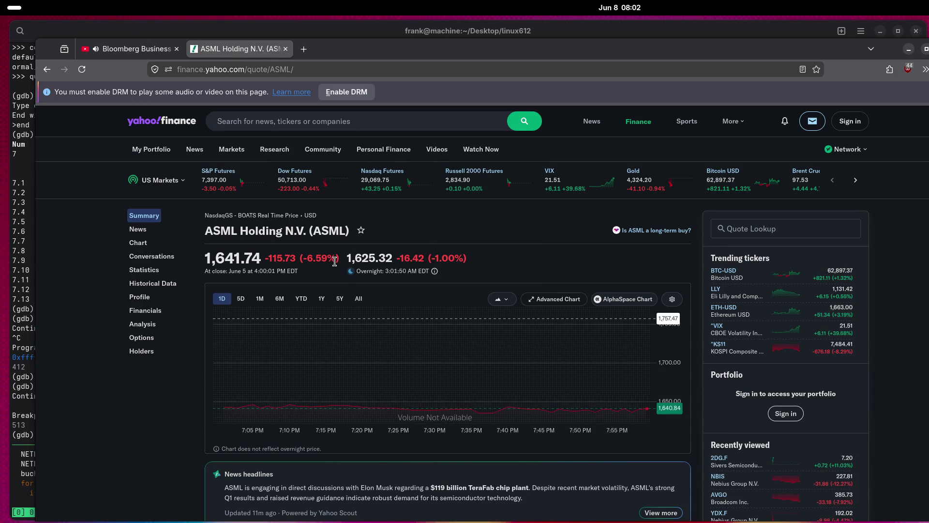
pyautogui.scroll(-4, 764, 247)
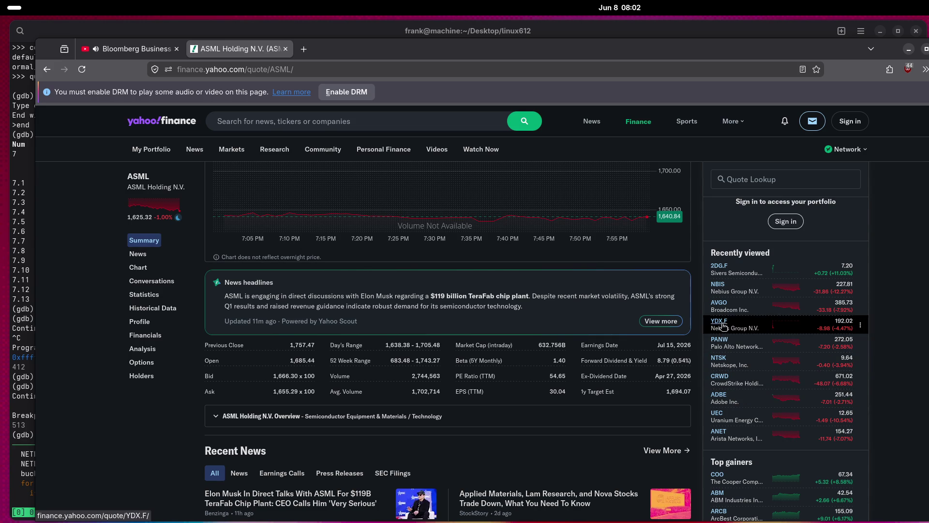
# Open the recently viewed Arista Networks (ANET) quote and switch the strip to Europe Markets.
pyautogui.click(718, 433)
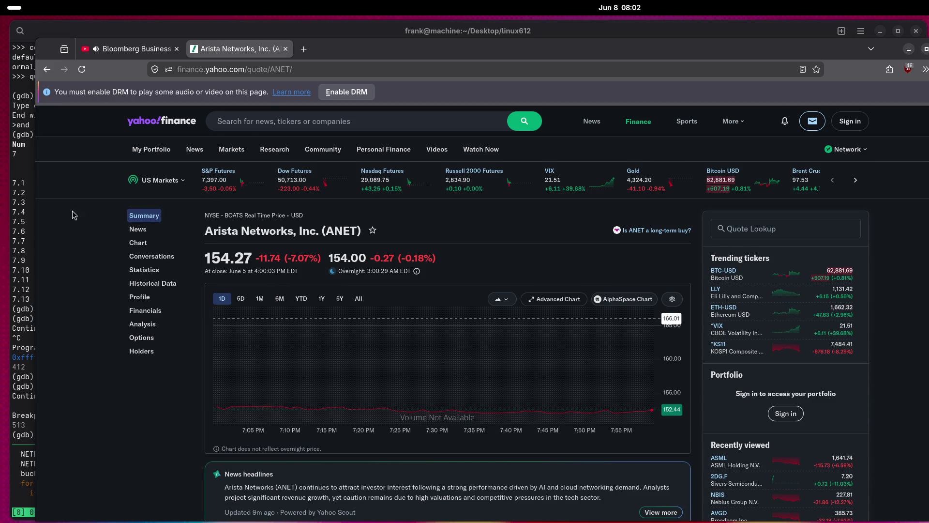
pyautogui.moveTo(160, 183)
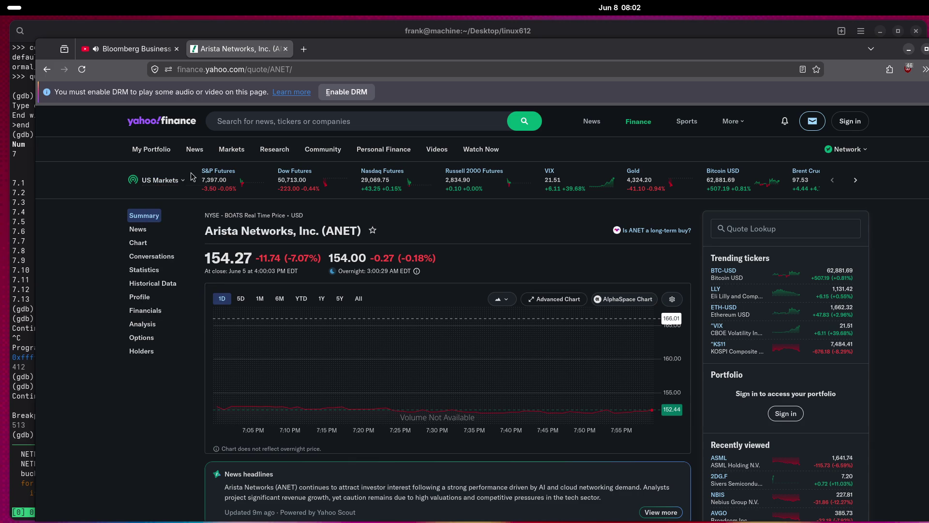
pyautogui.click(177, 214)
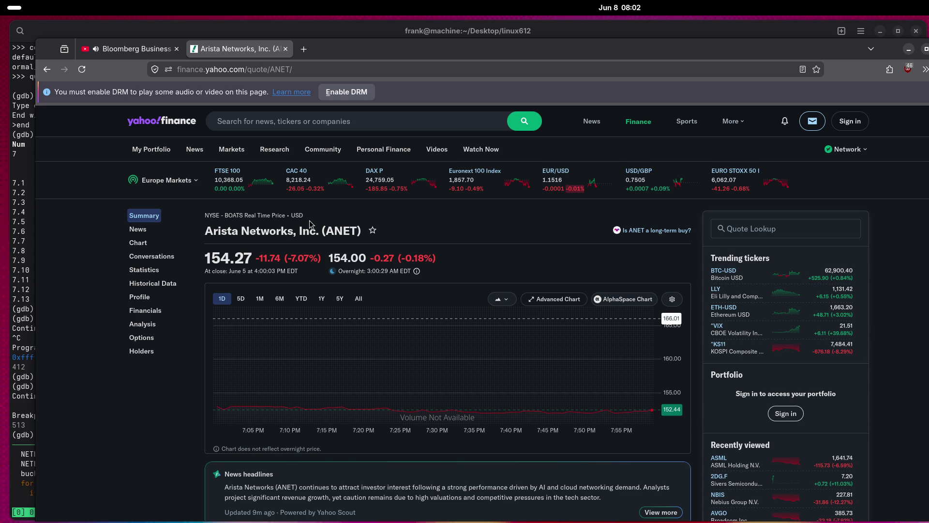
# Open the FTSE 100 index's Components list, briefly checking the Bloomberg stream.
pyautogui.click(235, 172)
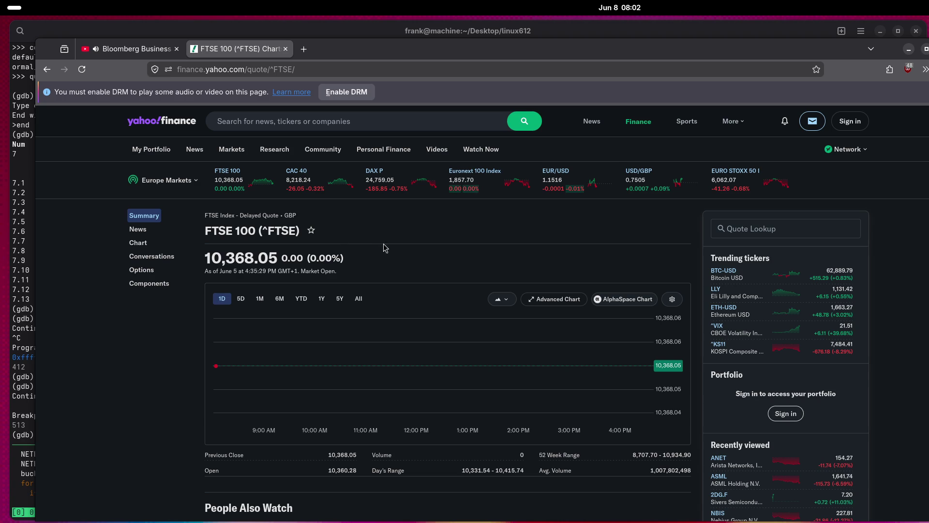
pyautogui.scroll(-2, 377, 231)
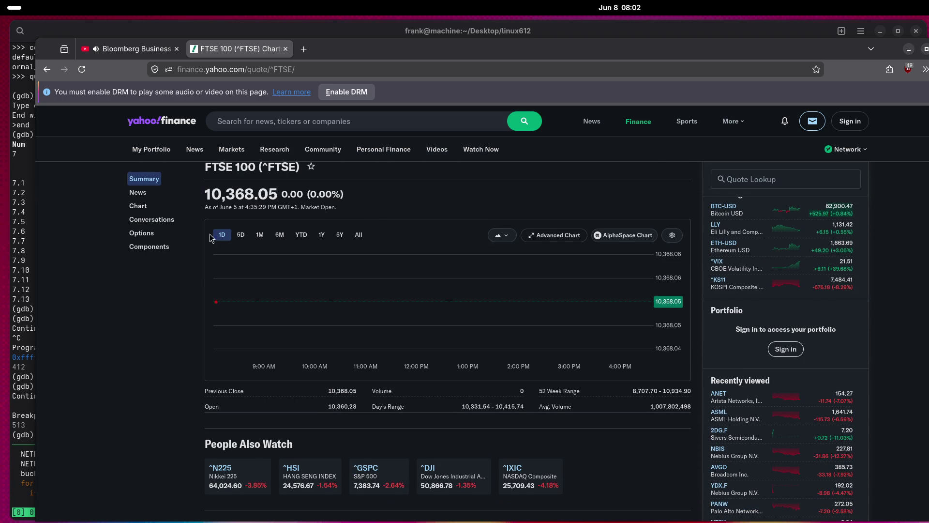
pyautogui.click(145, 247)
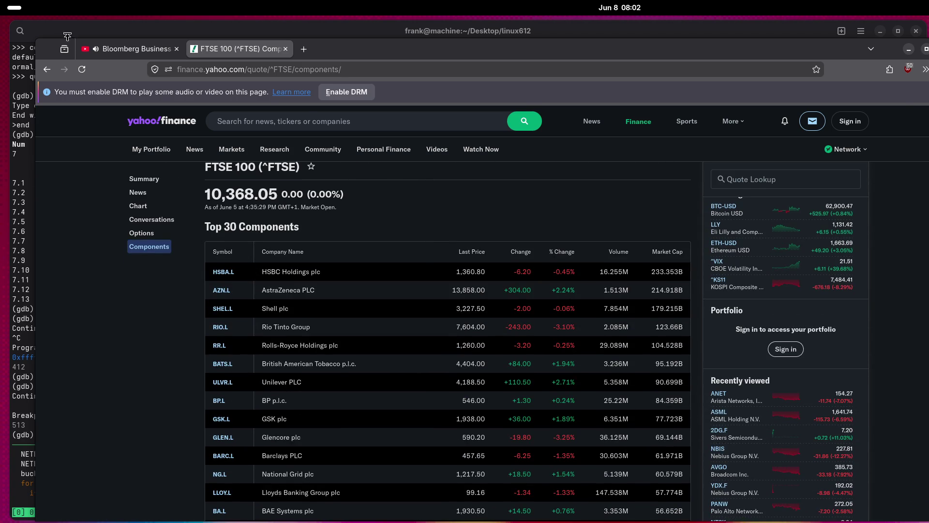
pyautogui.click(133, 49)
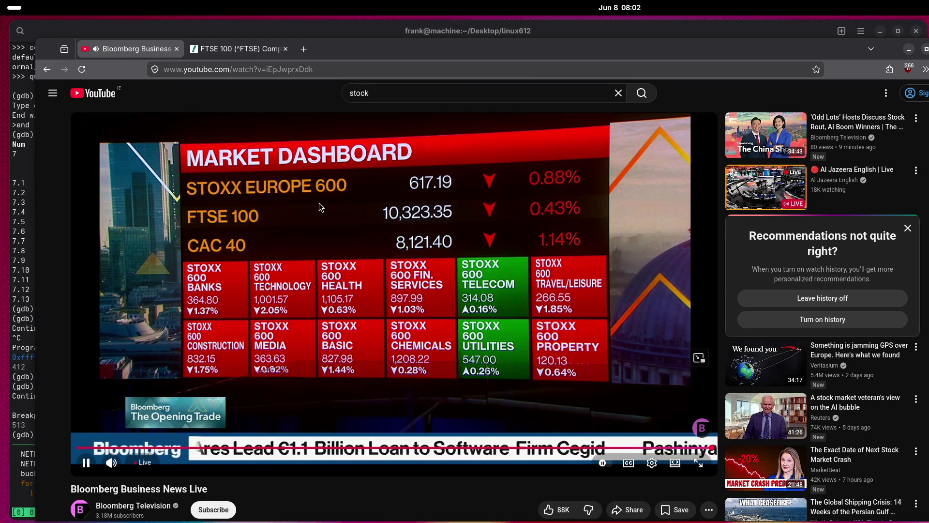
pyautogui.click(251, 49)
# Scroll through the Top 30 Components table, then search 'siver'.
pyautogui.scroll(-10, 184, 340)
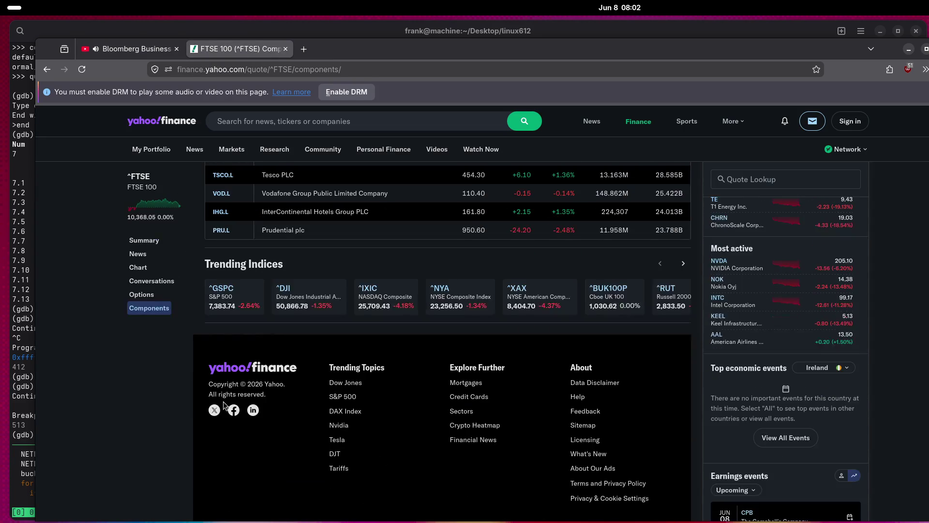
pyautogui.scroll(4, 154, 414)
pyautogui.scroll(5, 155, 426)
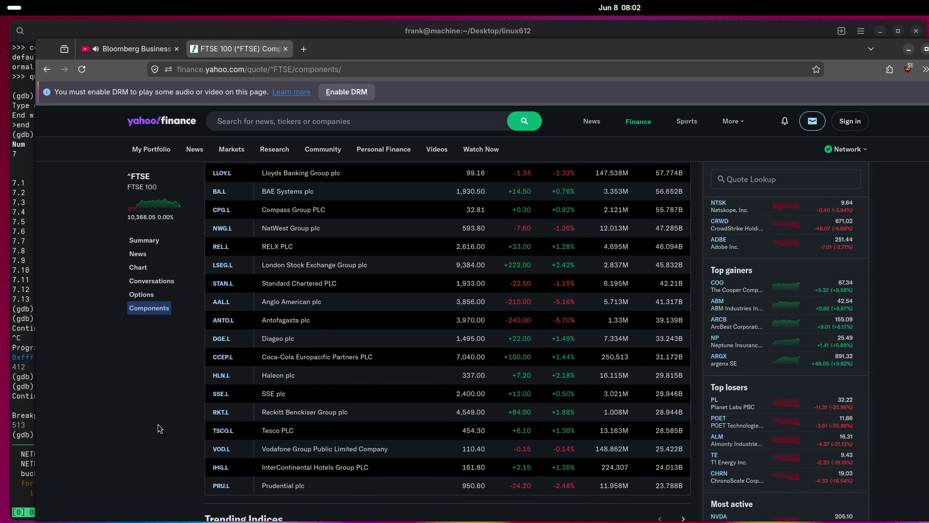
pyautogui.scroll(4, 158, 424)
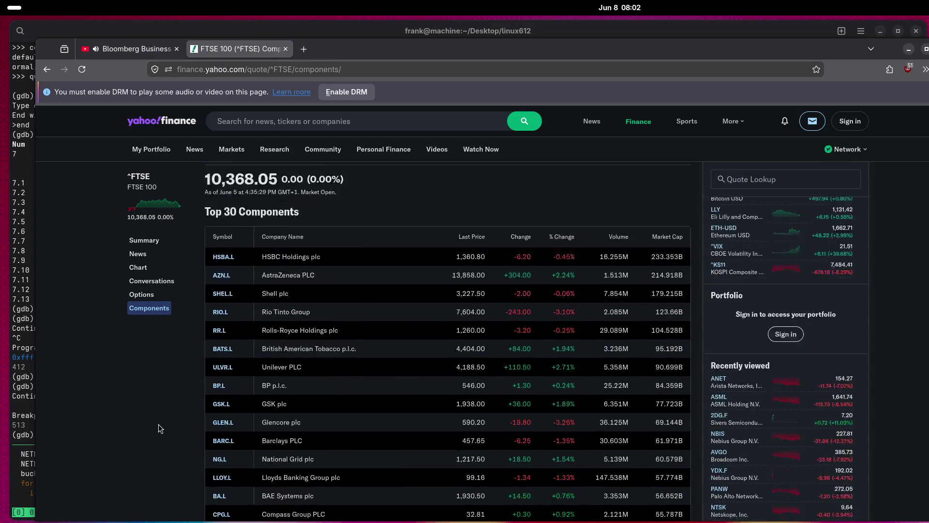
pyautogui.click(315, 122)
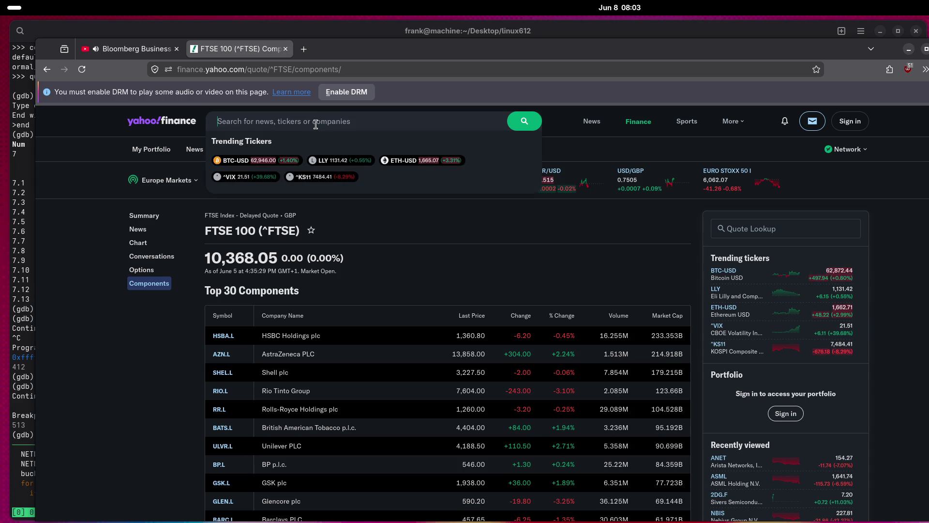
pyautogui.write('siver')
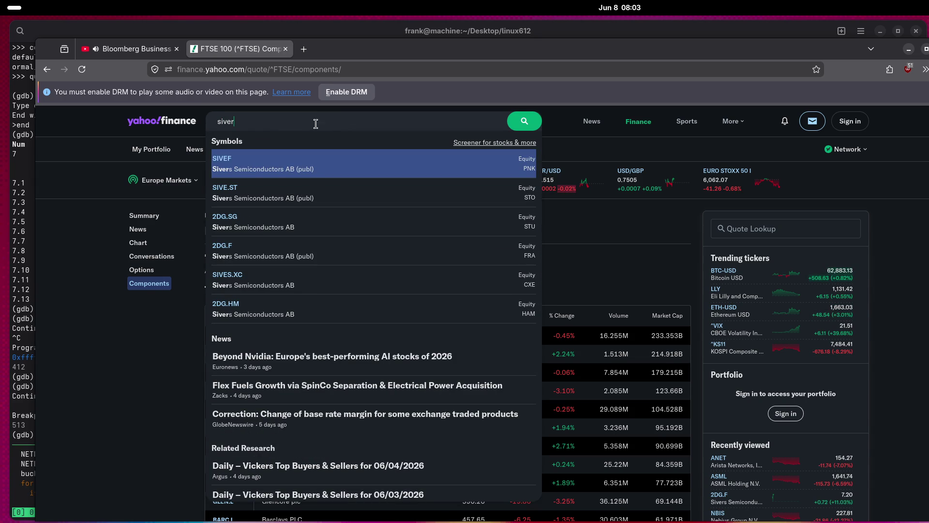
# Open the Sivers Semiconductors SIVE.ST Stockholm quote, then switch to the Bloomberg stream tab.
pyautogui.click(337, 186)
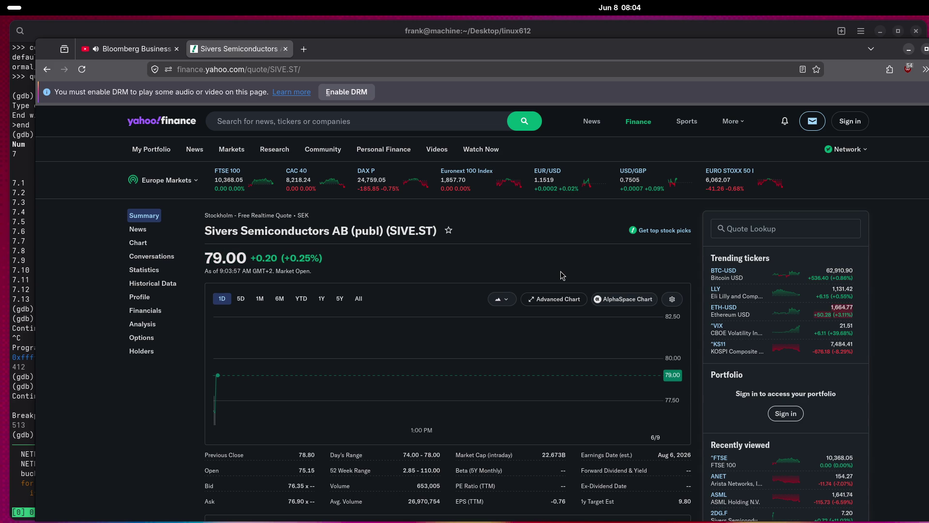
pyautogui.click(141, 48)
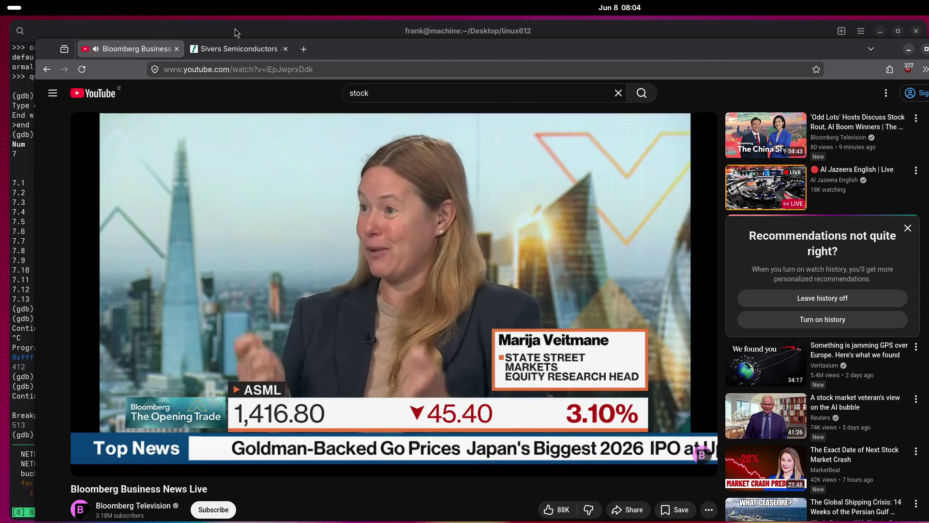
# Switch back to the Sivers Semiconductors (SIVE.ST) quote tab.
pyautogui.click(238, 50)
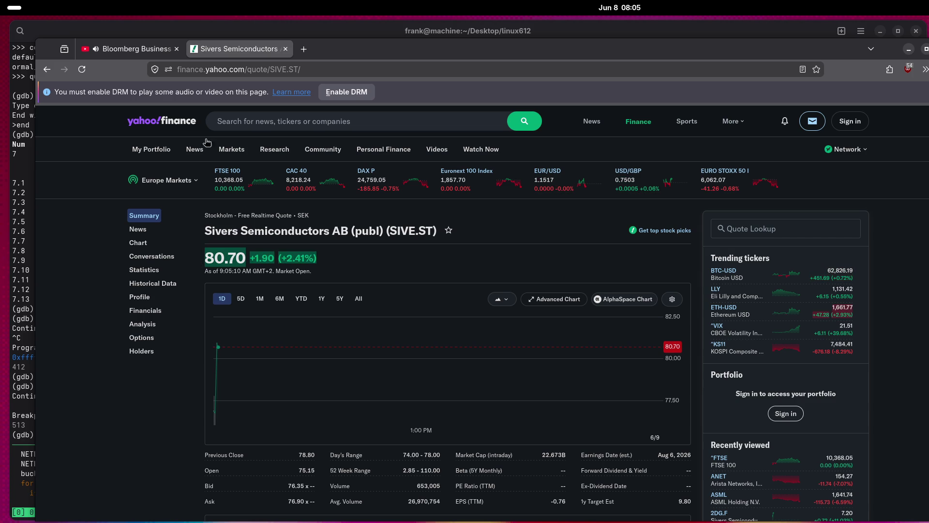
# Open the POET Technologies RI4A.F quote in a new tab, then a fresh Yahoo Finance home tab.
pyautogui.middleClick(167, 127)
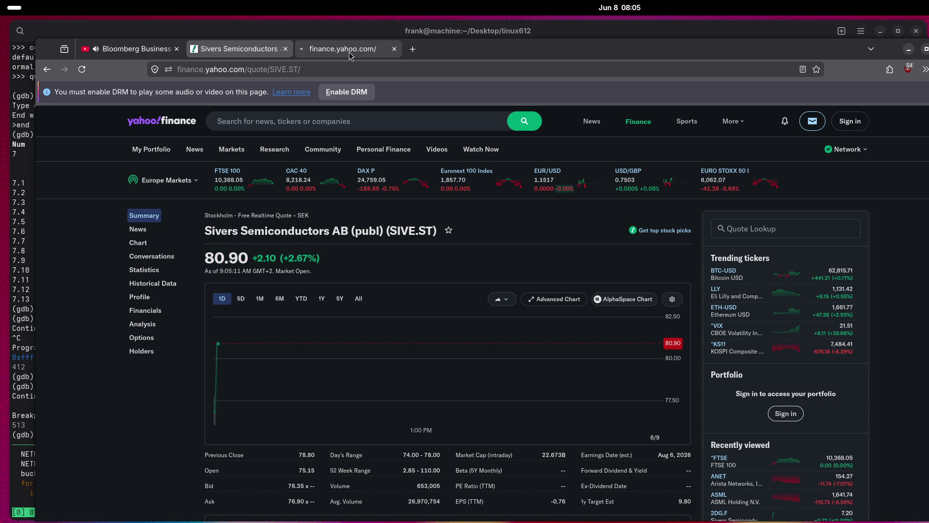
pyautogui.click(349, 50)
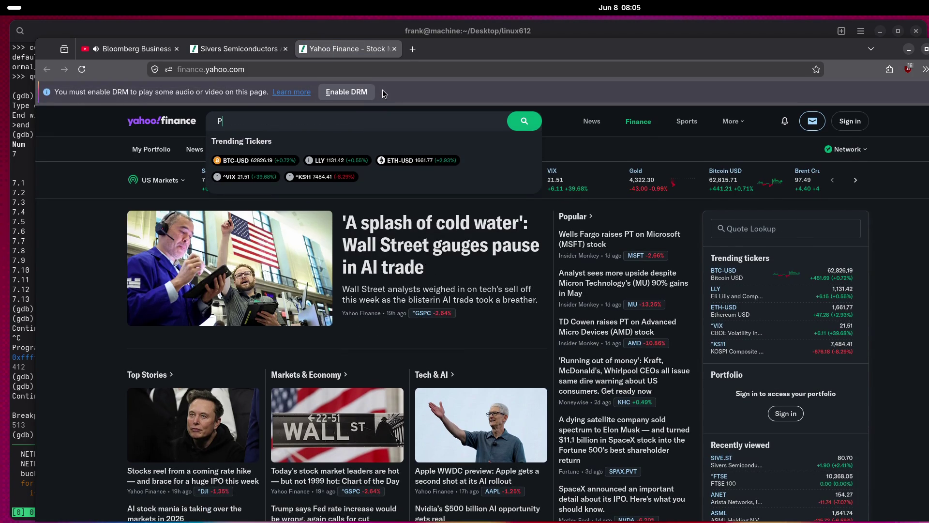
pyautogui.write('POET')
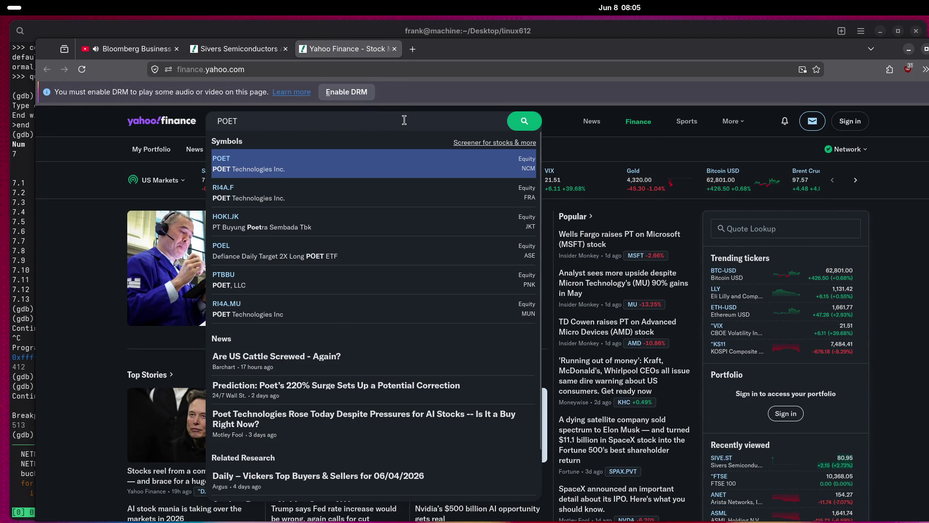
pyautogui.click(228, 204)
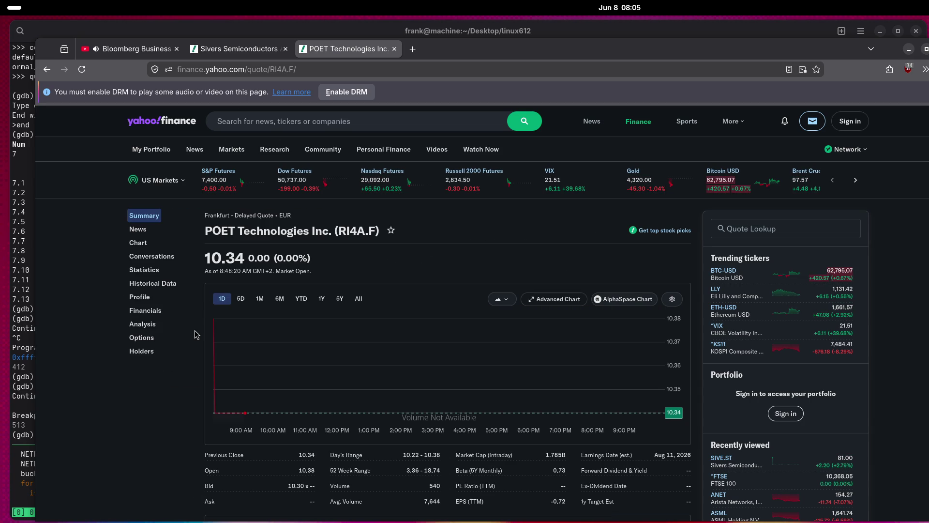
pyautogui.middleClick(174, 122)
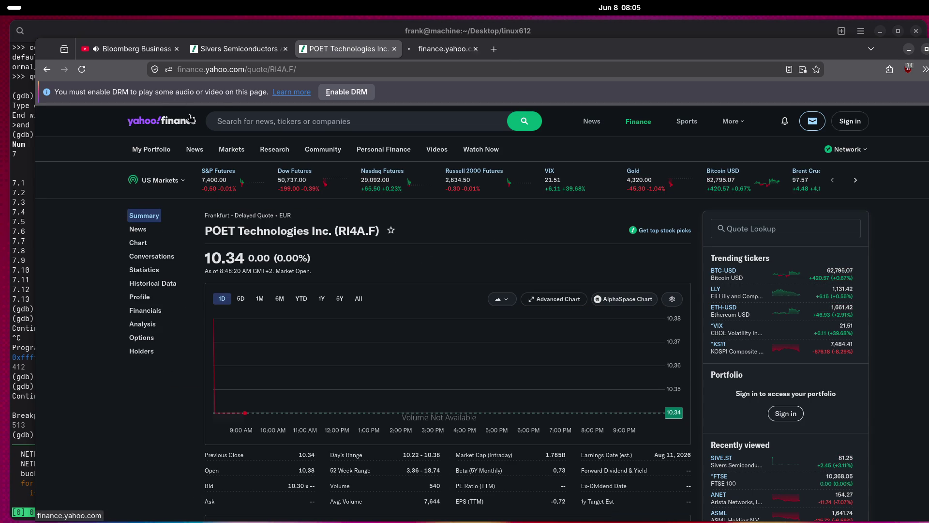
pyautogui.click(433, 52)
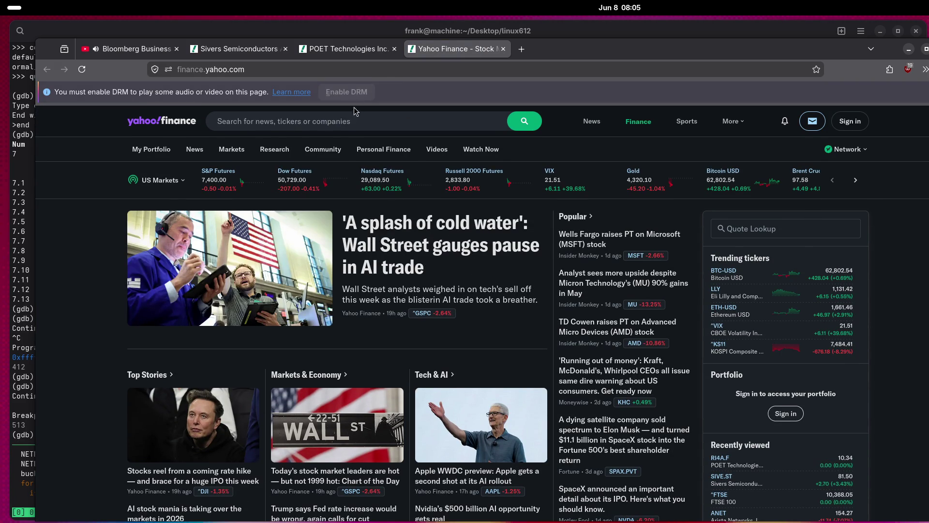
# Search 'nebius' and 'NEB' to open the Nebius Group NBIS quote.
pyautogui.click(354, 116)
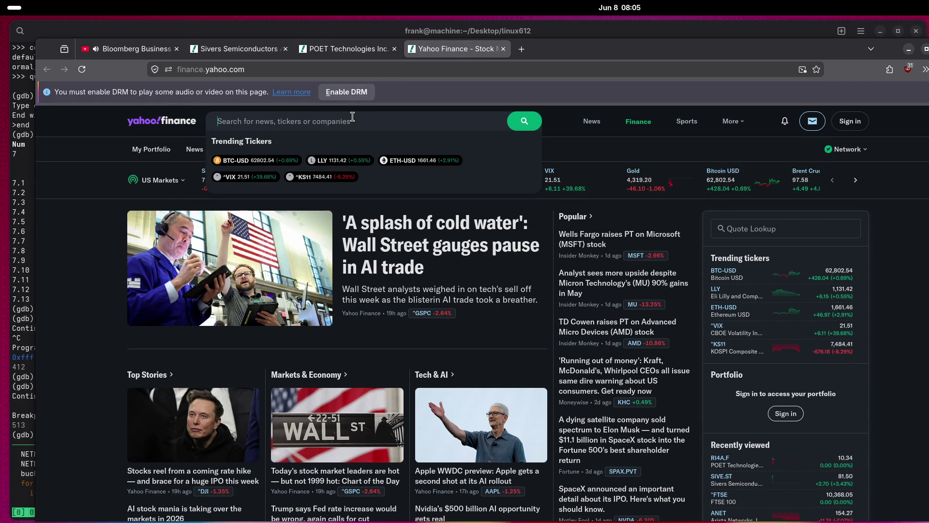
pyautogui.write('nebius')
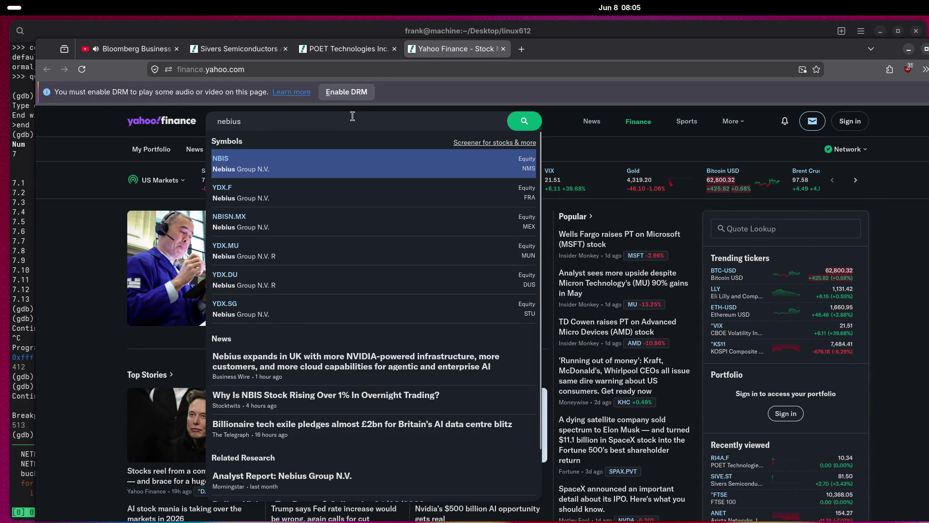
pyautogui.click(272, 164)
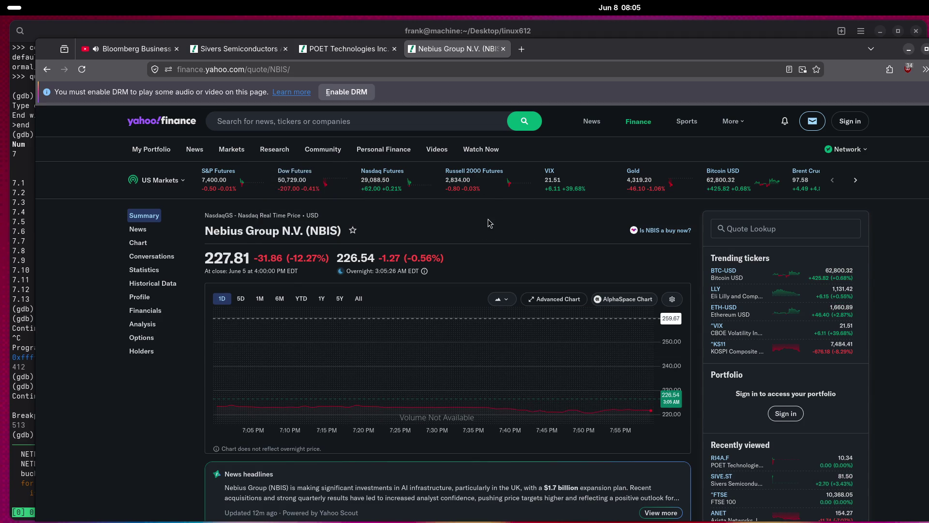
pyautogui.click(280, 120)
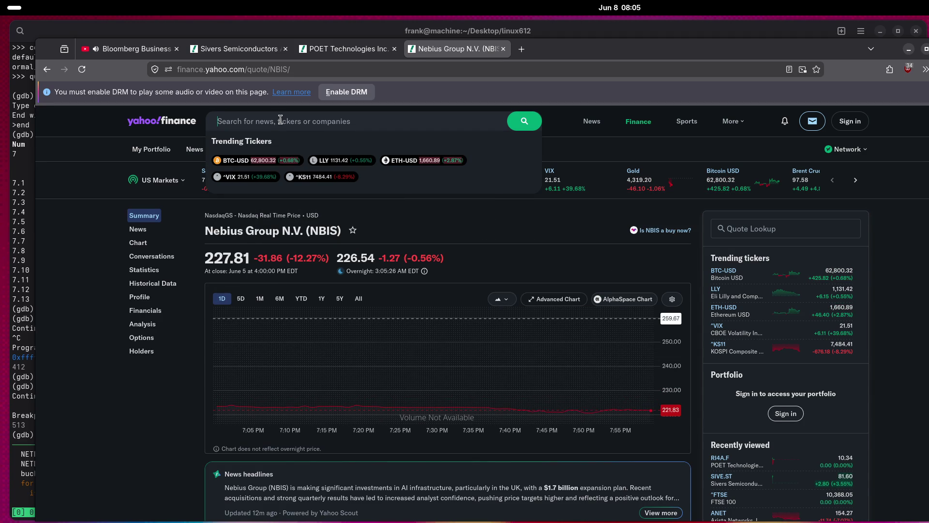
pyautogui.write('NEB')
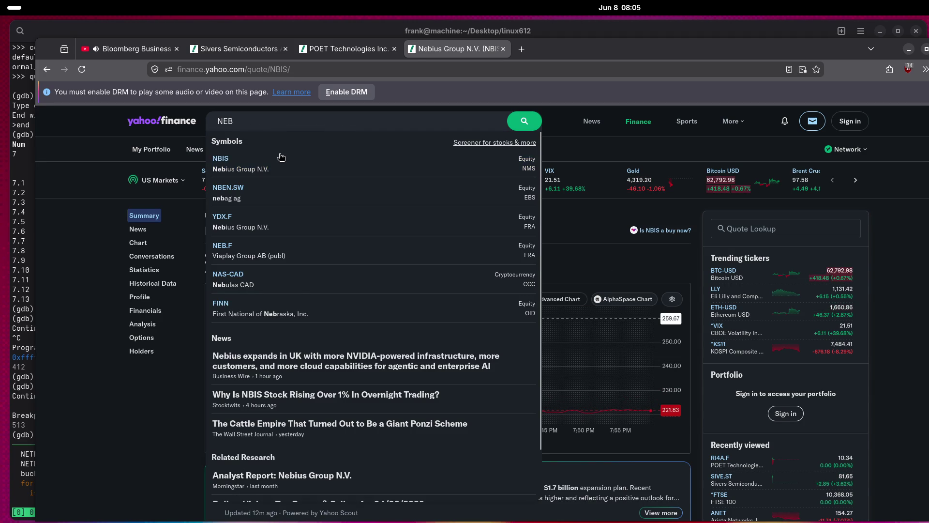
pyautogui.click(249, 162)
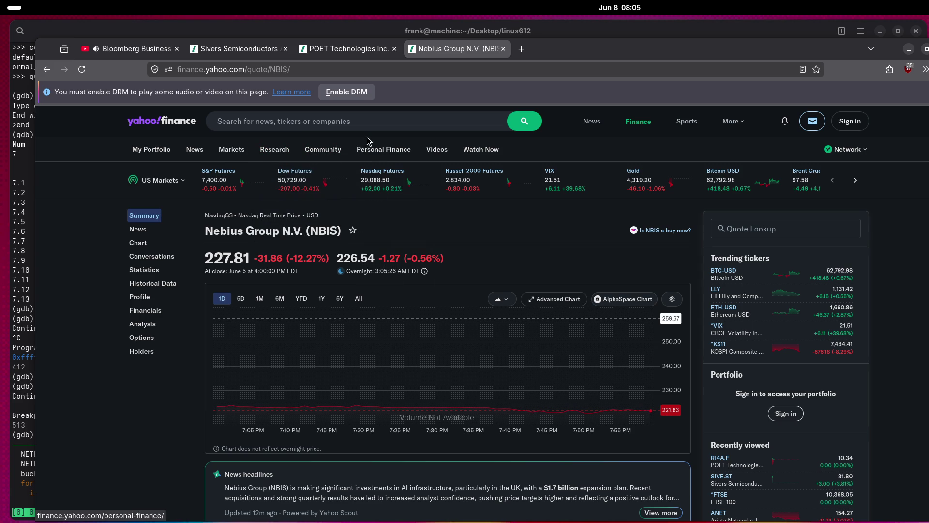
# Search 'nebius' again and open the Frankfurt listing YDX.F.
pyautogui.click(335, 121)
pyautogui.write('neb')
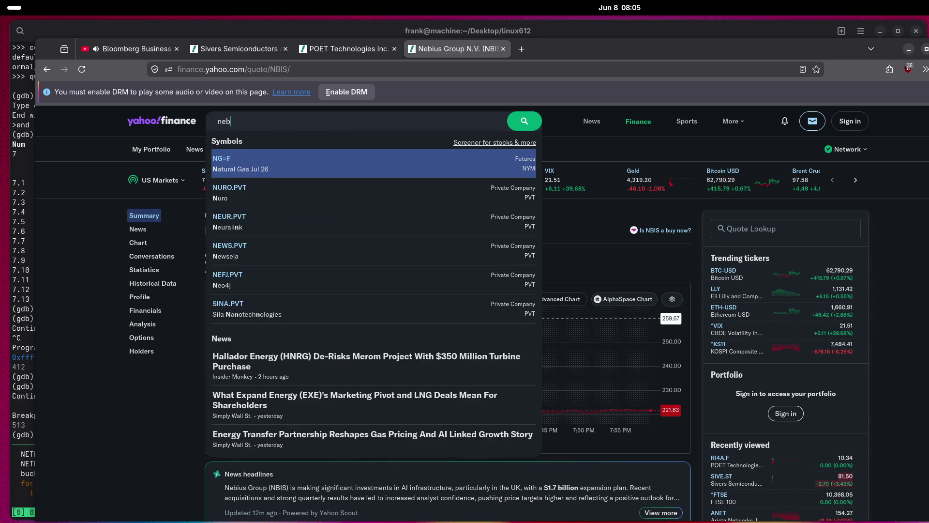
pyautogui.write('ius')
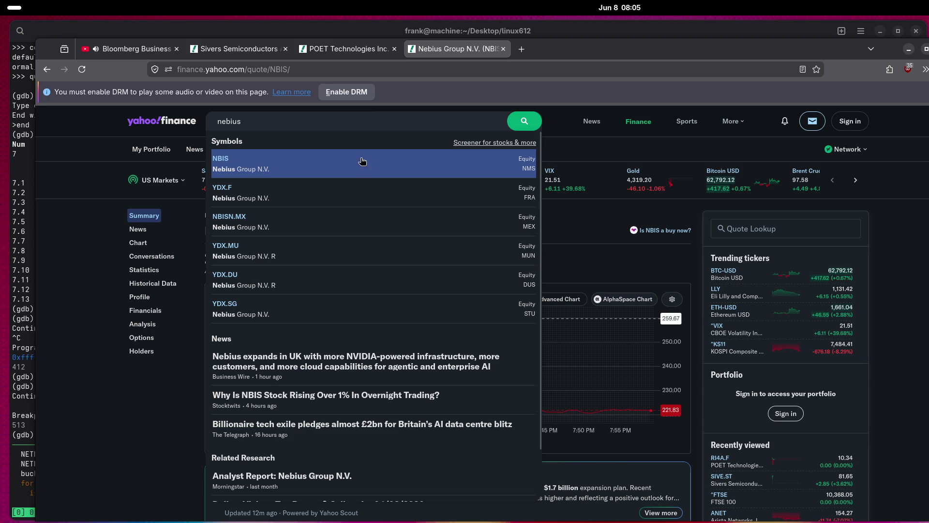
pyautogui.click(356, 195)
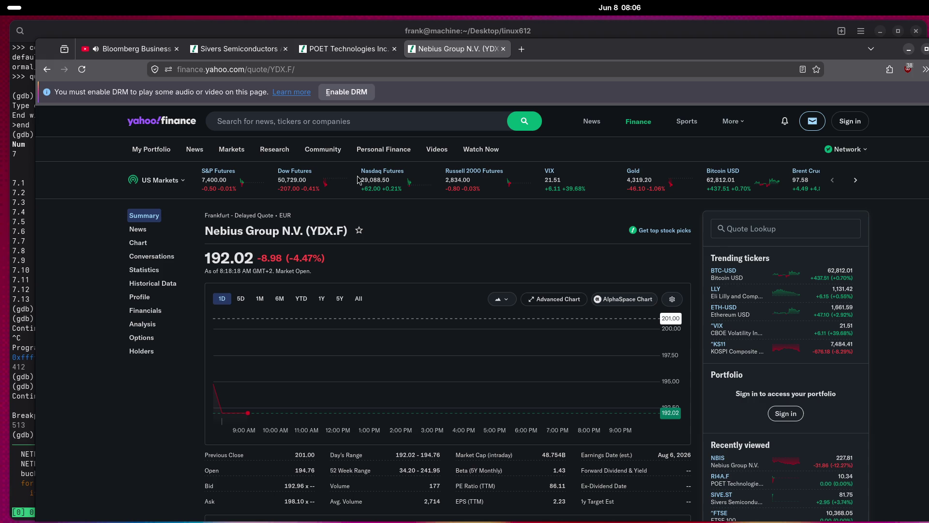
# Switch back to the Sivers Semiconductors (SIVE.ST) quote, now at 80.00 SEK.
pyautogui.click(226, 50)
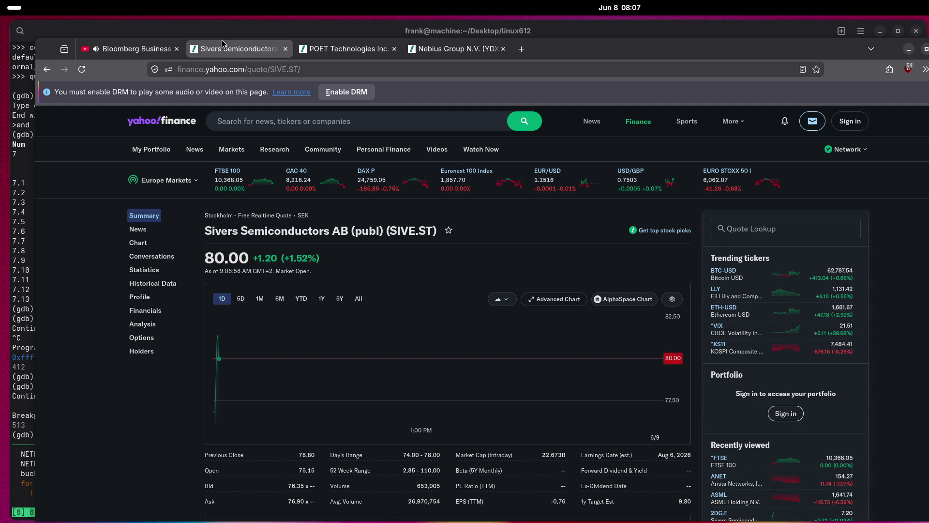
pyautogui.click(364, 55)
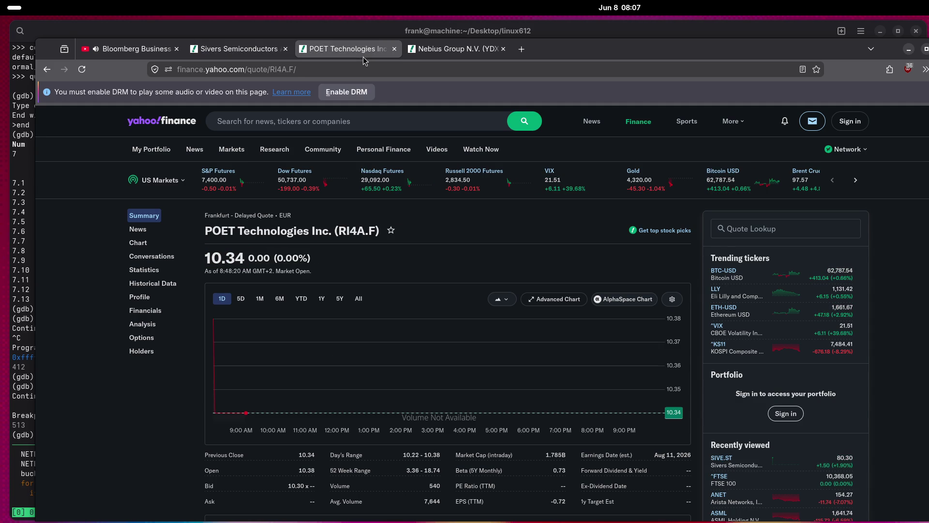
pyautogui.click(463, 49)
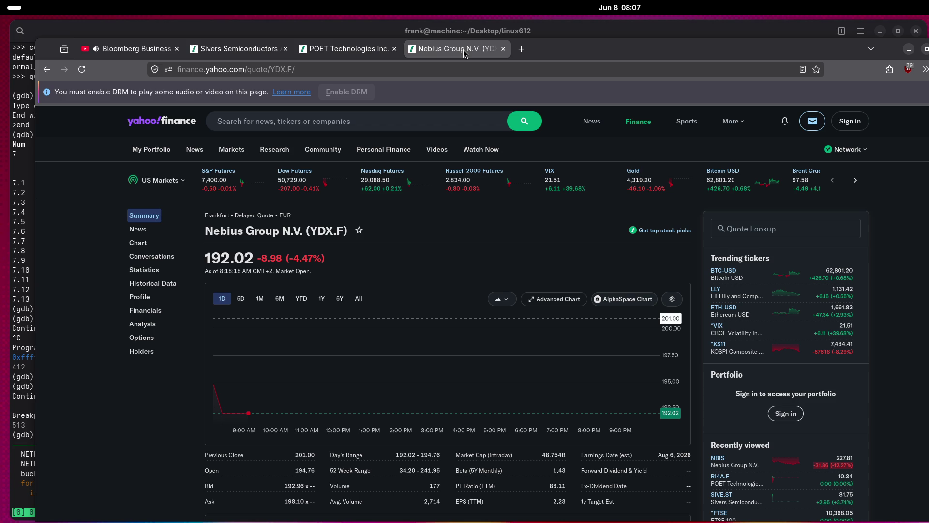
pyautogui.click(254, 48)
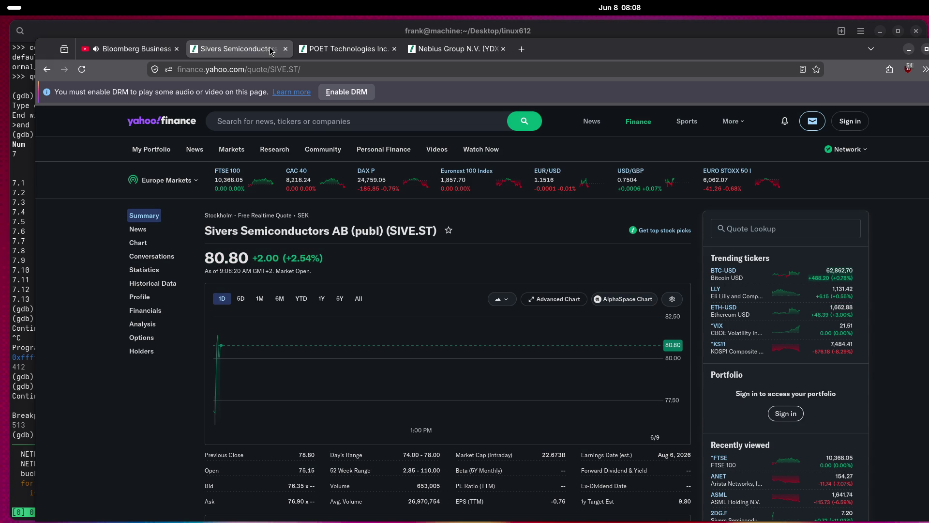
# Check the POET and Nebius (YDX.F) quotes, ending on Sivers at 81.00 SEK.
pyautogui.click(329, 49)
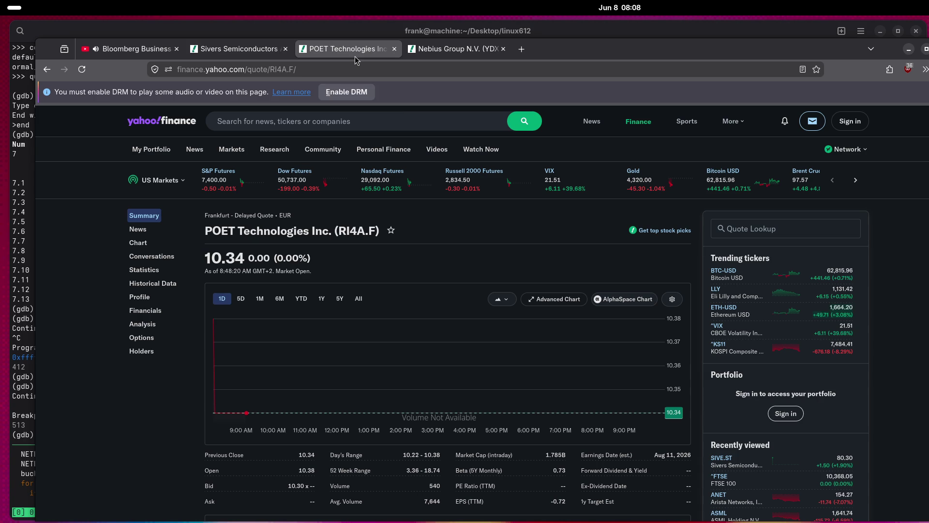
pyautogui.click(432, 50)
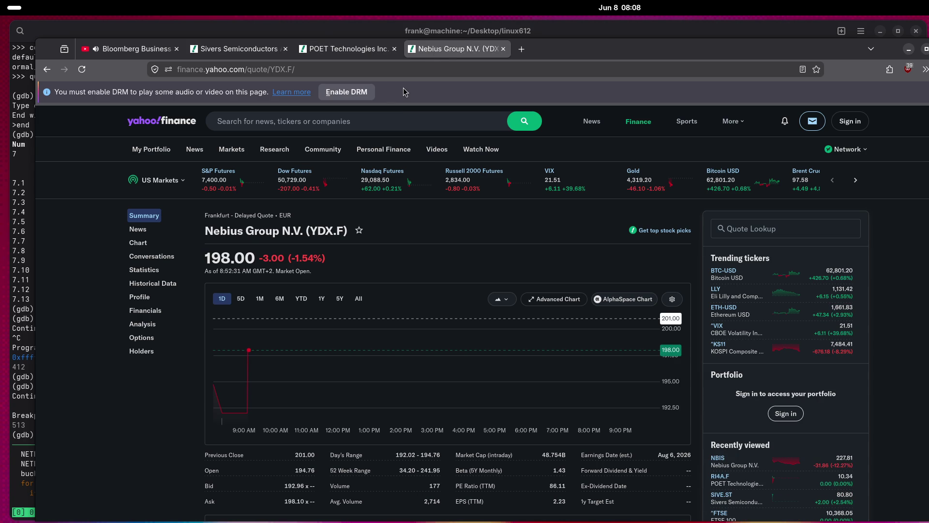
pyautogui.click(332, 50)
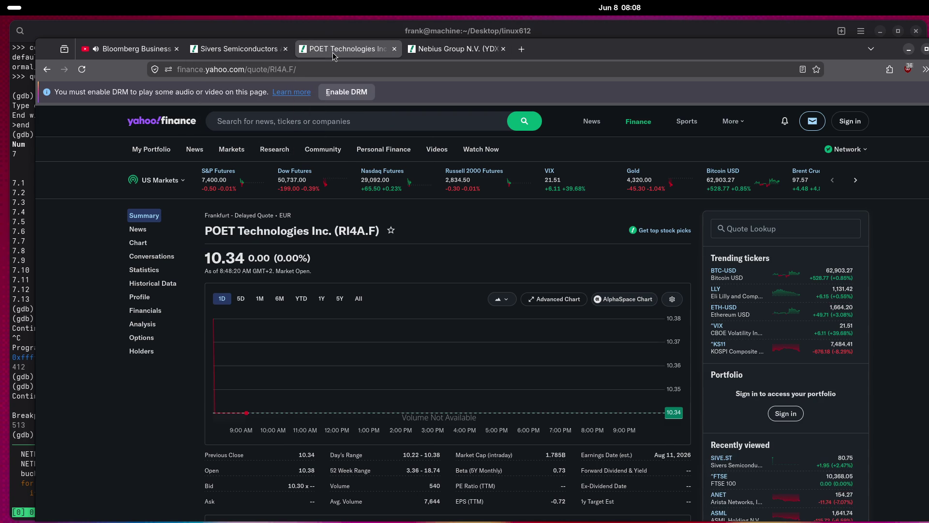
pyautogui.click(237, 43)
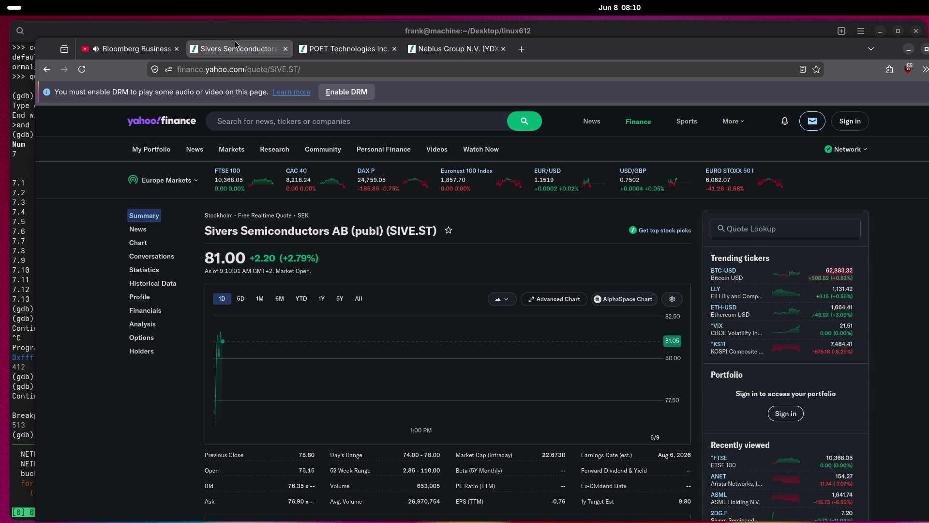
# Glance at Nebius (YDX.F), then view the POET Technologies (RI4A.F) quote at 10.46 EUR.
pyautogui.click(451, 51)
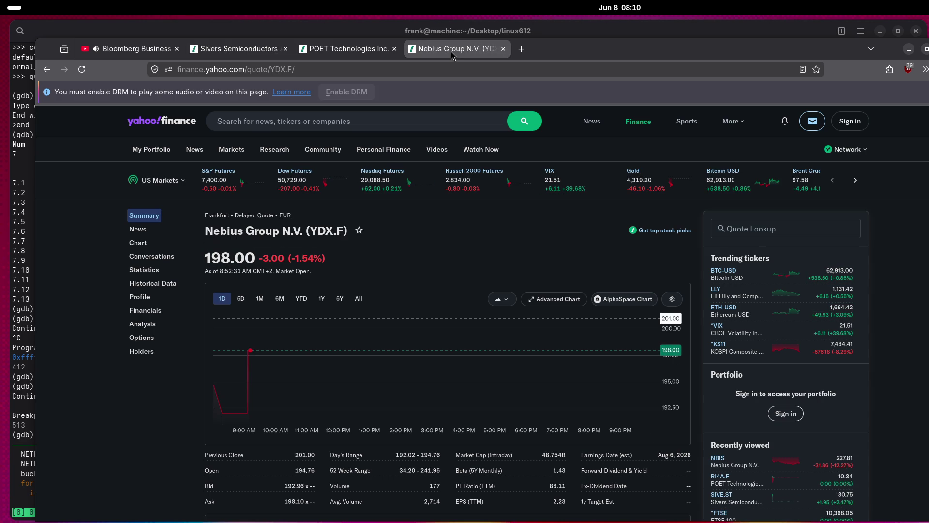
pyautogui.click(337, 47)
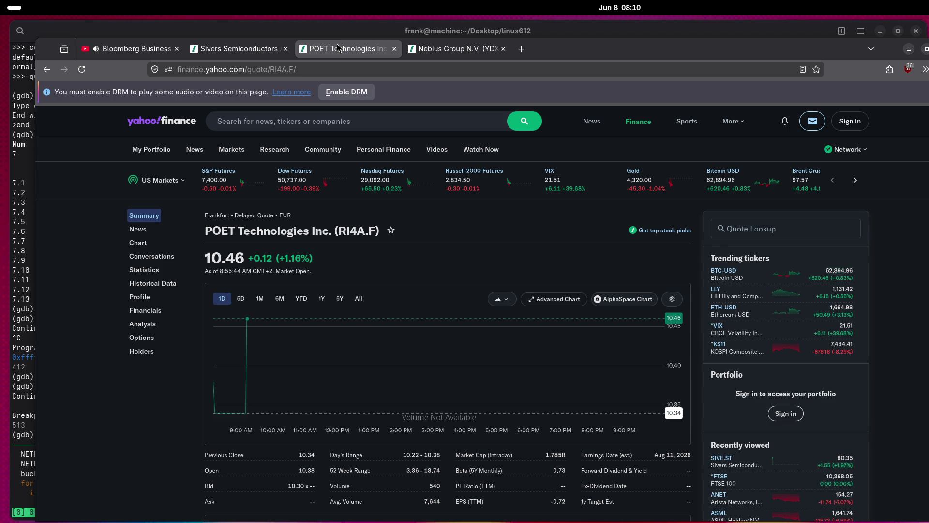
# Glance at the Sivers quote, then return to POET Technologies (RI4A.F) at 10.46 EUR.
pyautogui.click(248, 51)
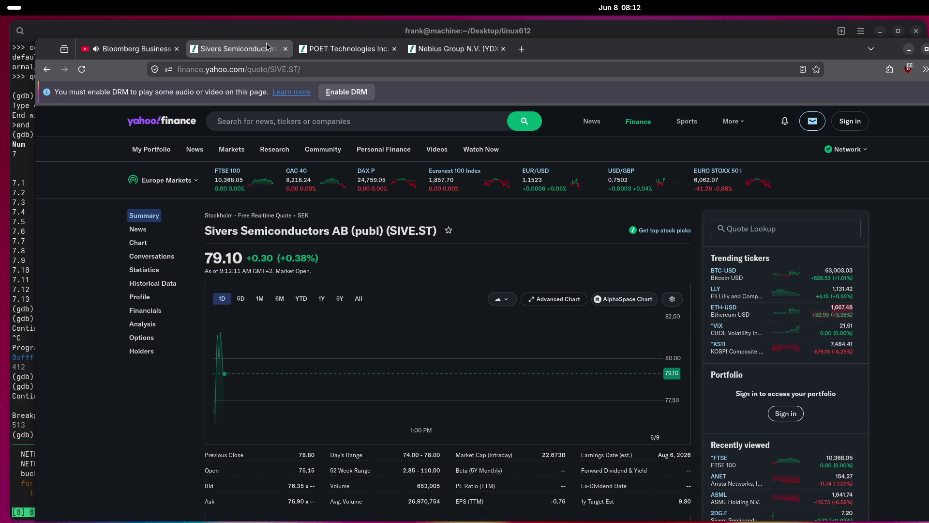
pyautogui.click(347, 54)
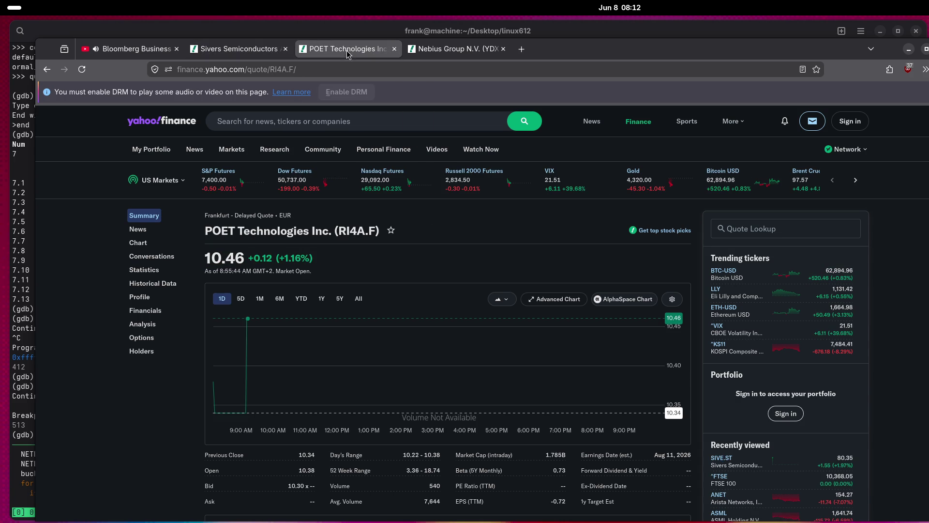
pyautogui.click(451, 54)
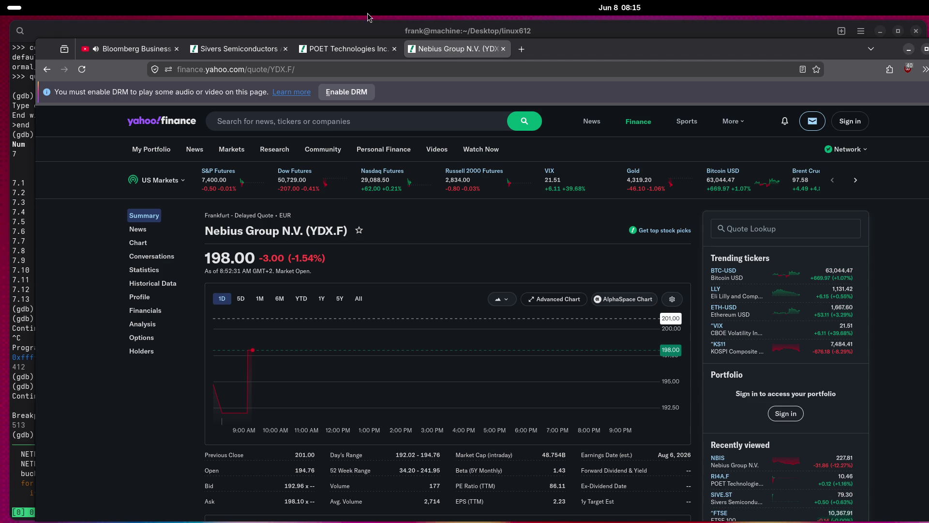
# Review the Sivers Semiconductors quote and open the finance.yahoo.com homepage in a new tab.
pyautogui.click(344, 51)
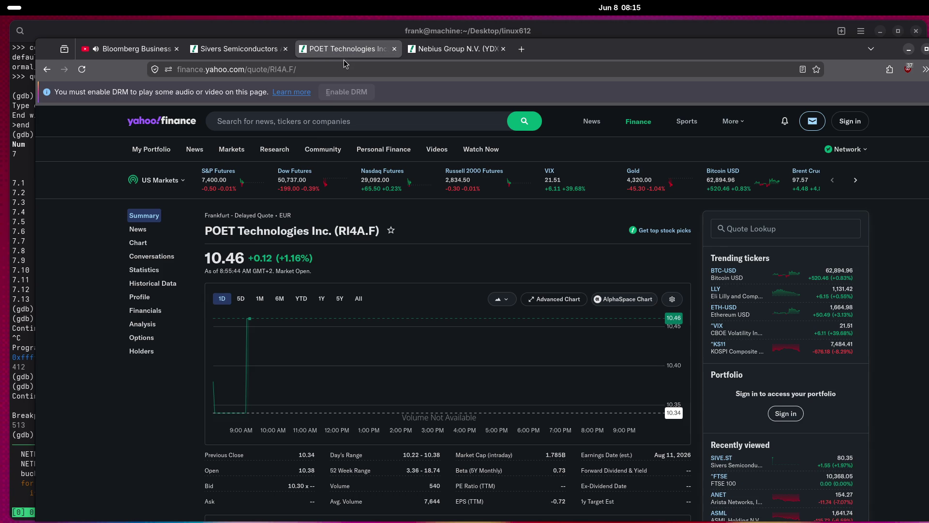
pyautogui.click(240, 49)
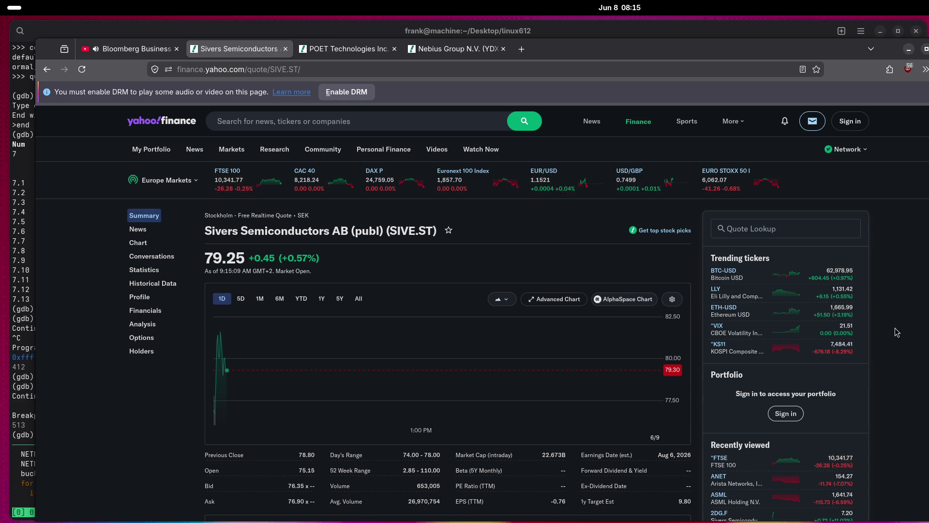
pyautogui.scroll(-4, 894, 332)
pyautogui.scroll(-5, 895, 333)
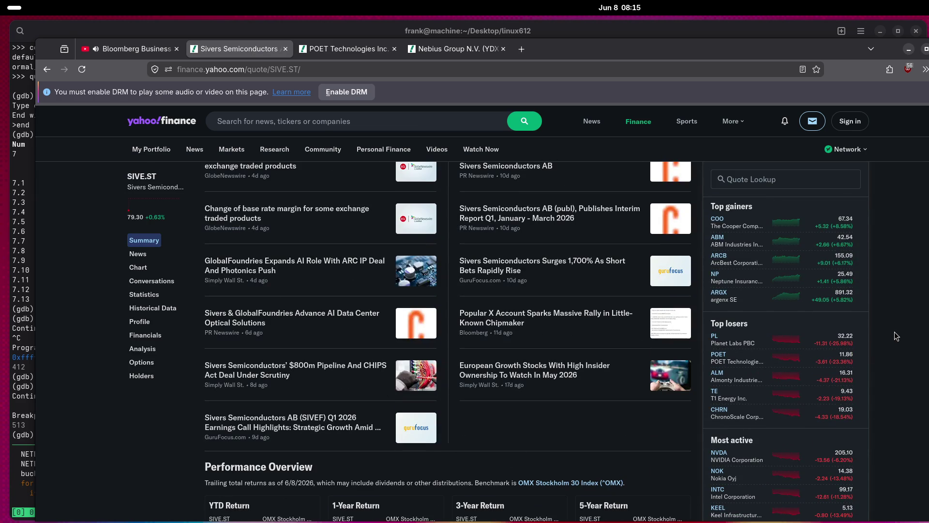
pyautogui.scroll(-4, 895, 332)
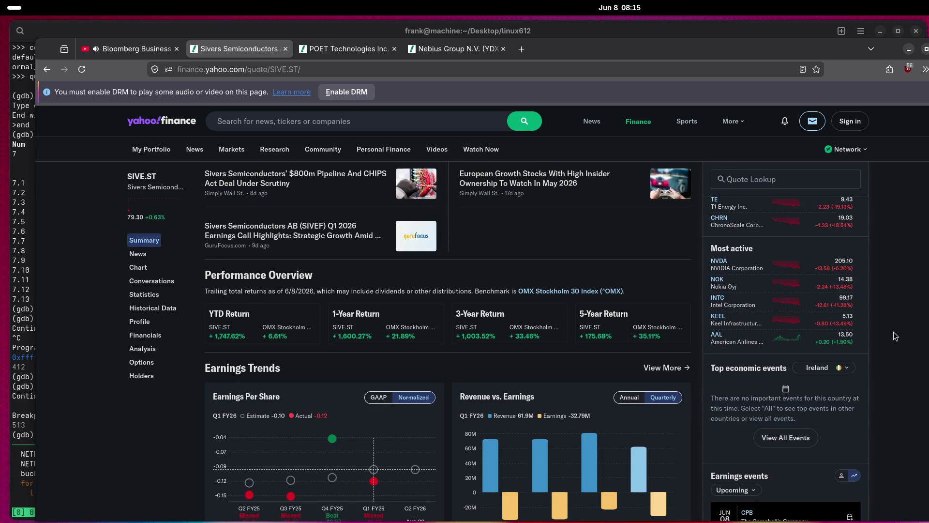
pyautogui.scroll(12, 894, 332)
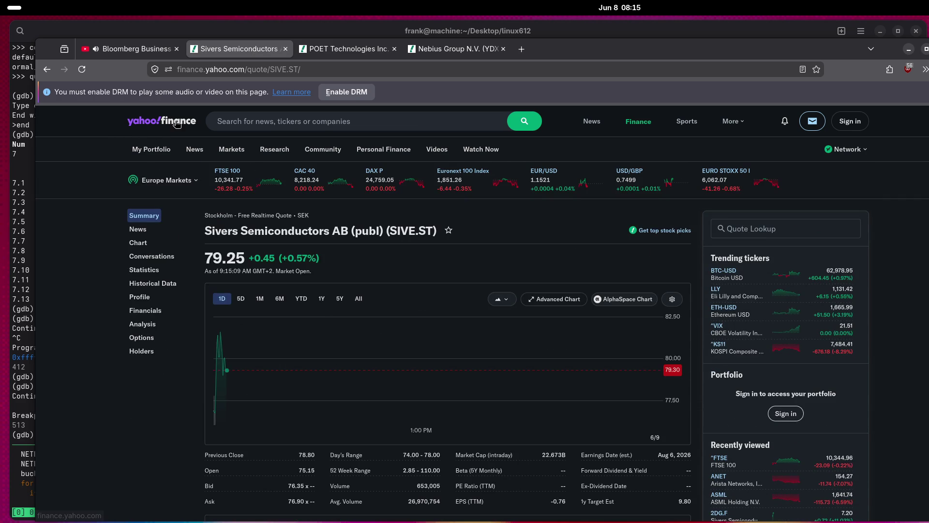
pyautogui.middleClick(174, 121)
# In the new tab, search 'ras' and open the Raspberry Pi Holdings (RPI.L) quote.
pyautogui.click(322, 54)
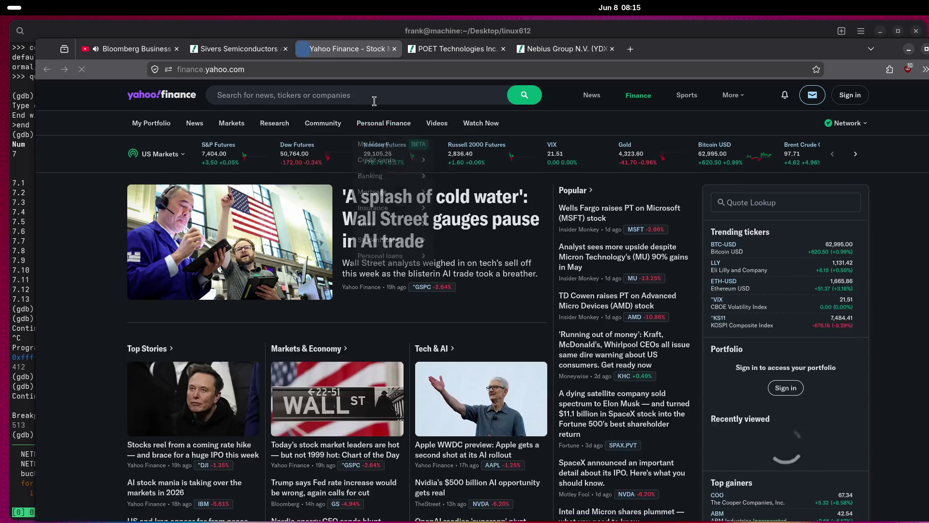
pyautogui.click(375, 99)
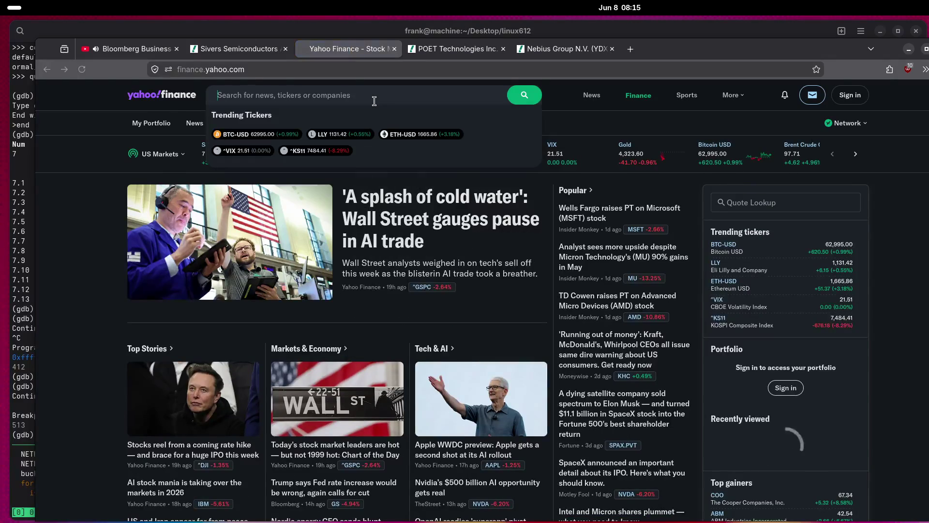
pyautogui.write('ras')
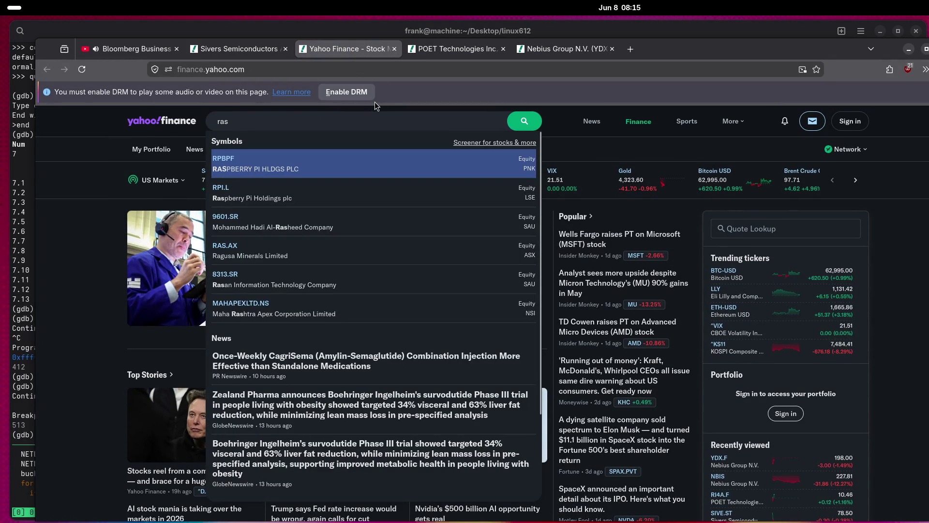
pyautogui.click(267, 193)
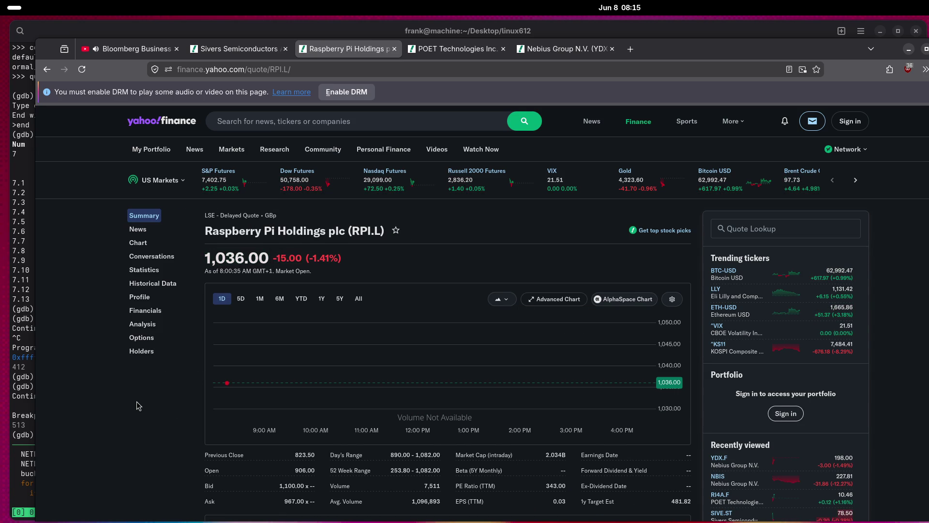
# Switch the RPI.L chart to the 5D range after briefly checking the Bloomberg stream.
pyautogui.click(239, 299)
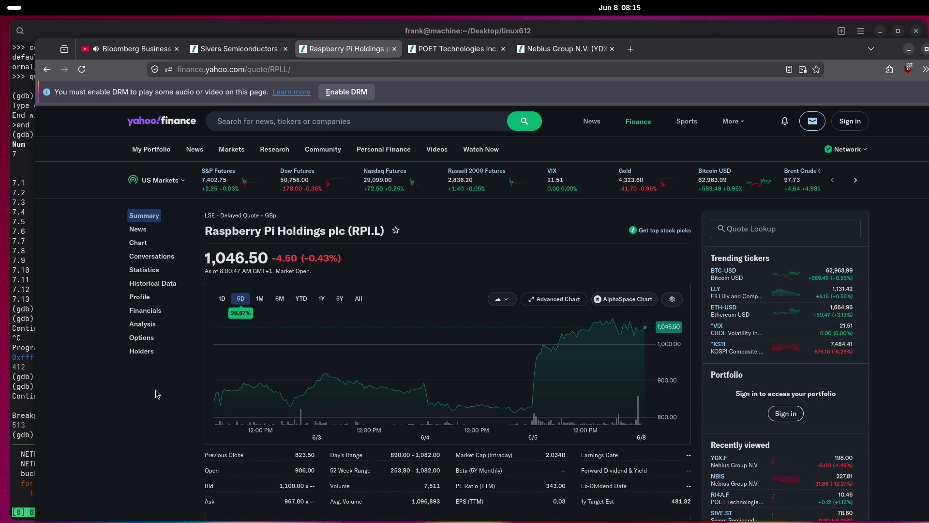
pyautogui.click(130, 48)
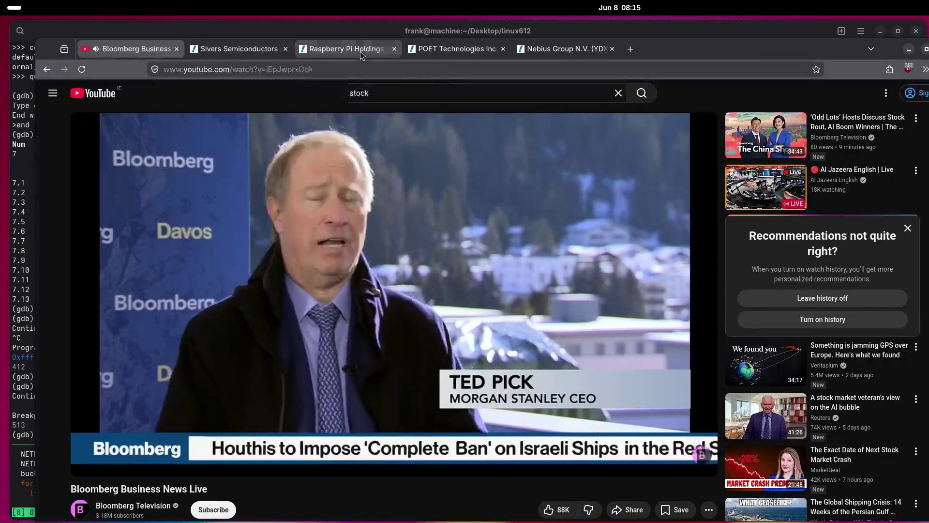
pyautogui.click(360, 50)
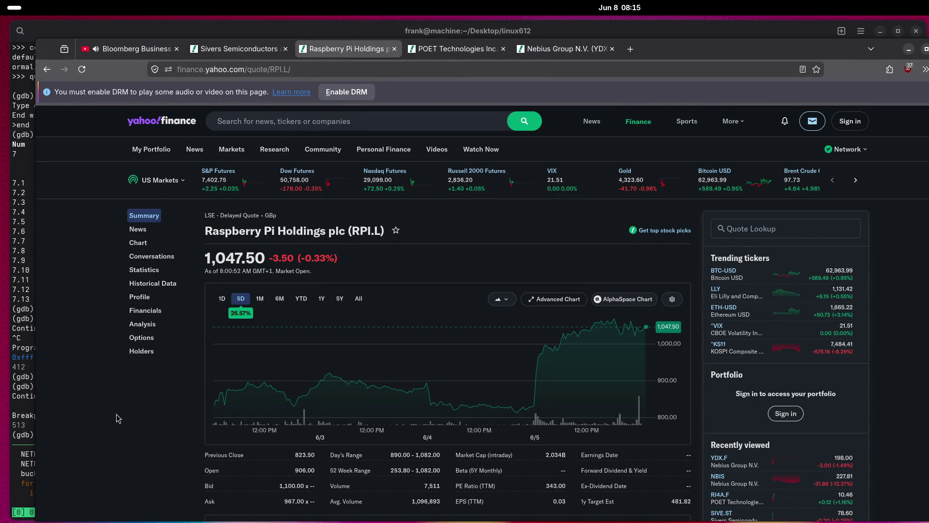
pyautogui.scroll(-4, 116, 419)
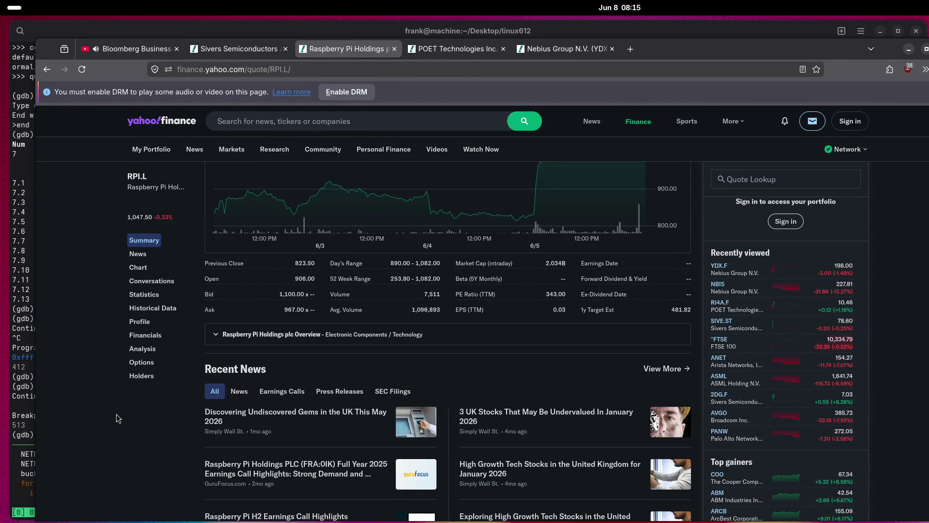
pyautogui.scroll(4, 116, 417)
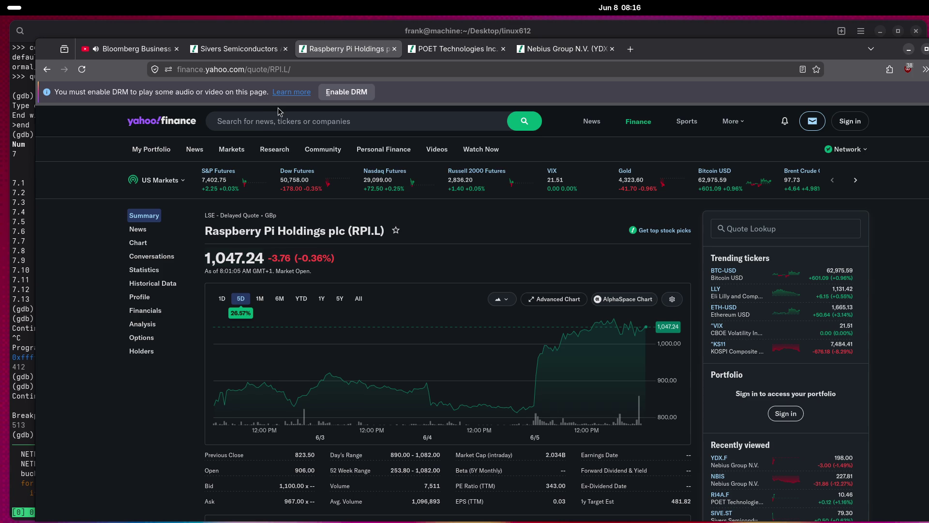
# Start a ticker search with 'rasE', then dismiss the suggestions.
pyautogui.click(259, 121)
pyautogui.write('ras')
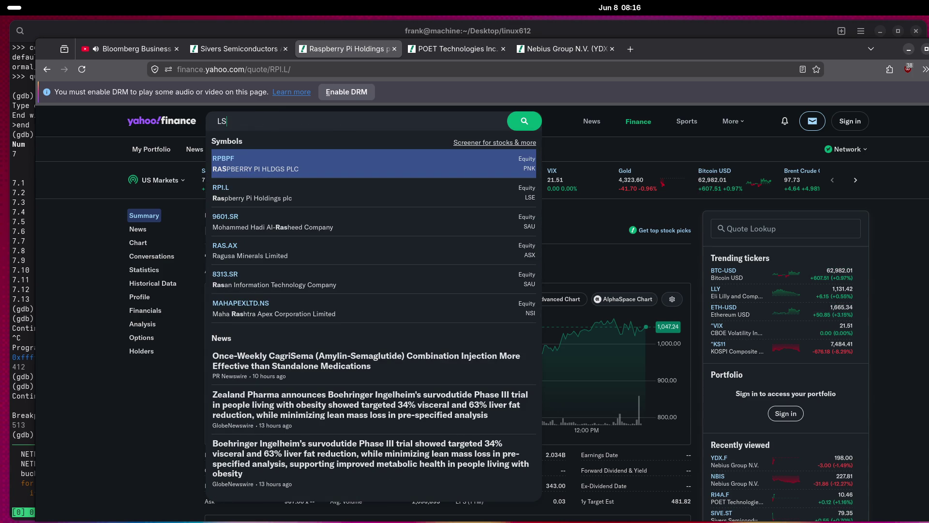
pyautogui.write('E')
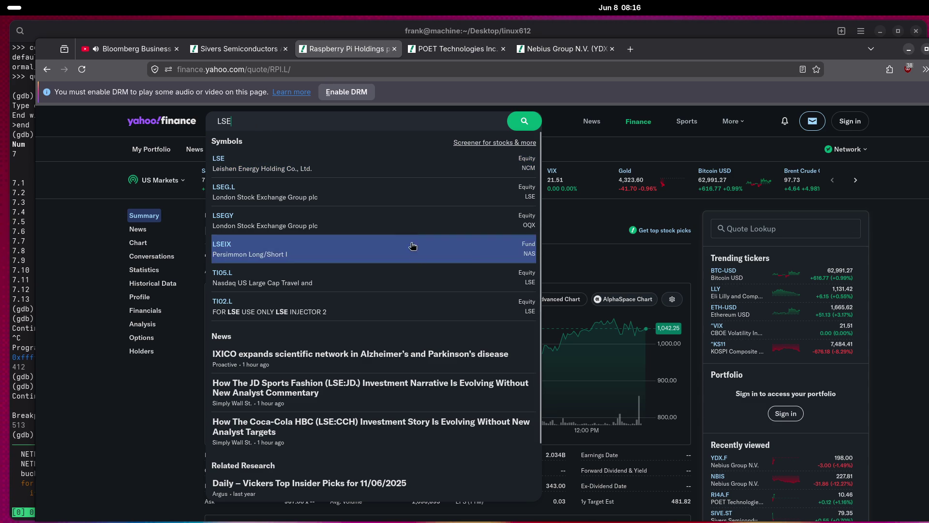
pyautogui.click(580, 263)
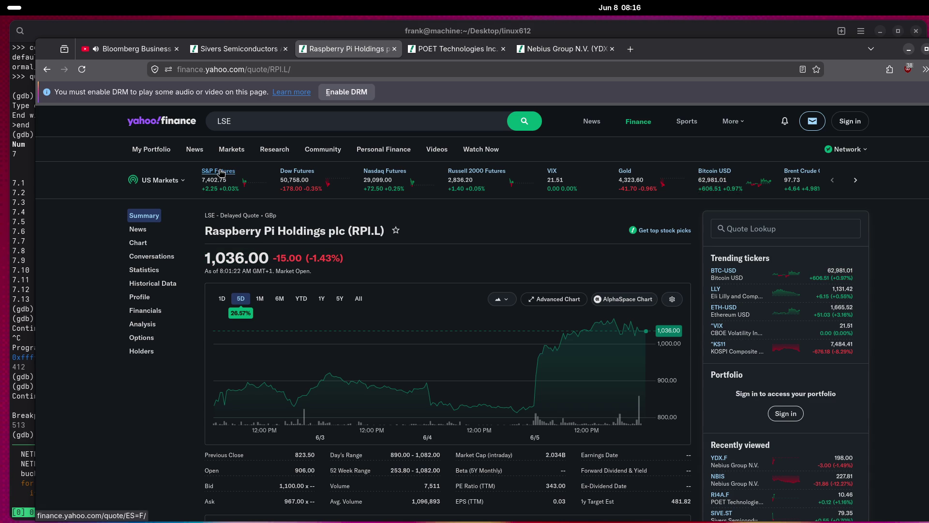
# Switch the market ticker strip from US Markets to Europe Markets.
pyautogui.click(156, 180)
pyautogui.click(156, 180)
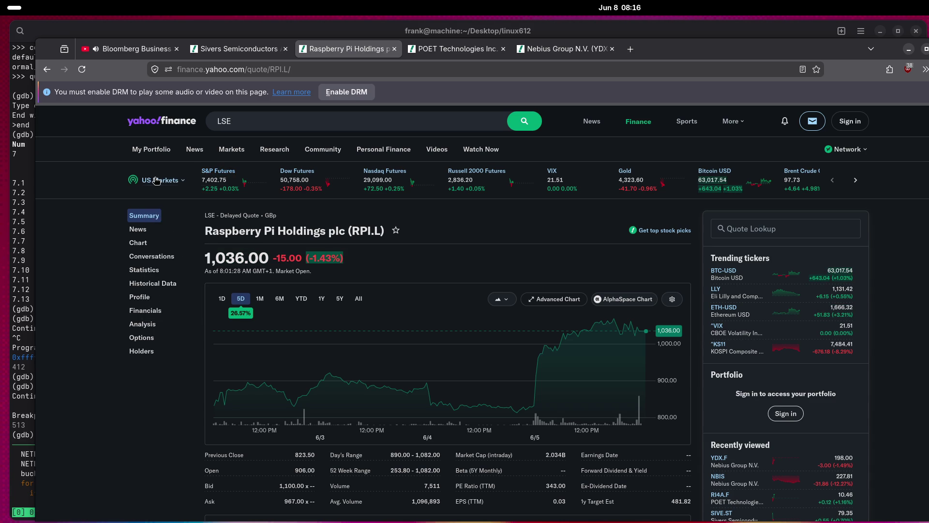
pyautogui.click(155, 180)
pyautogui.click(172, 217)
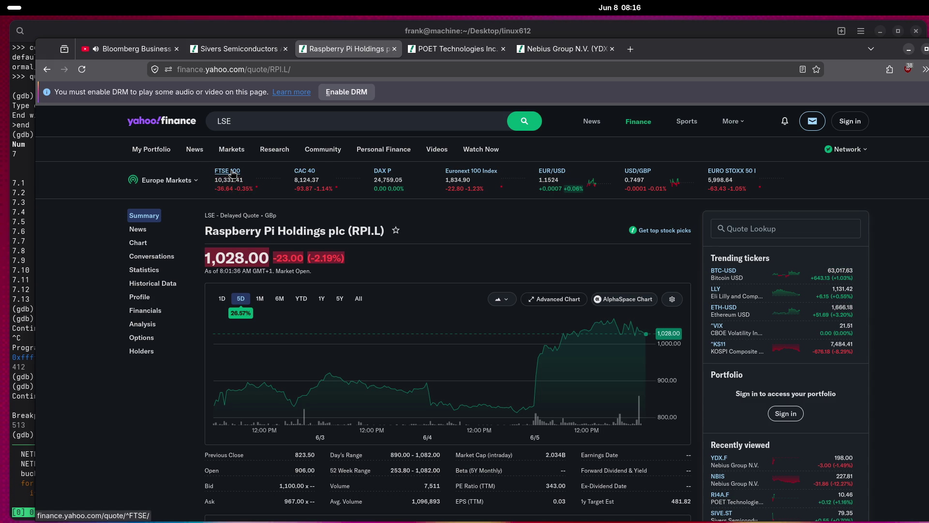
# Look up 'LSE' in the Yahoo Finance search box.
pyautogui.click(204, 173)
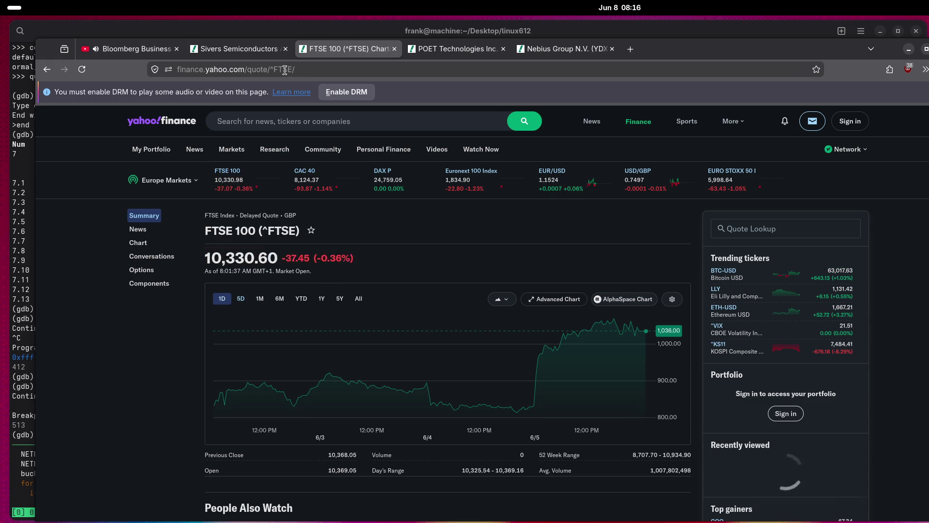
pyautogui.write('LSE')
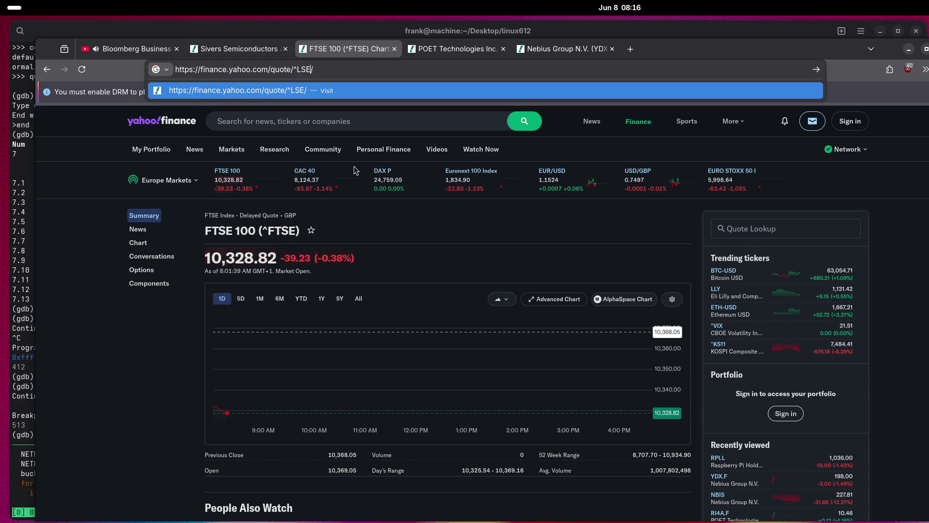
pyautogui.press('Return')
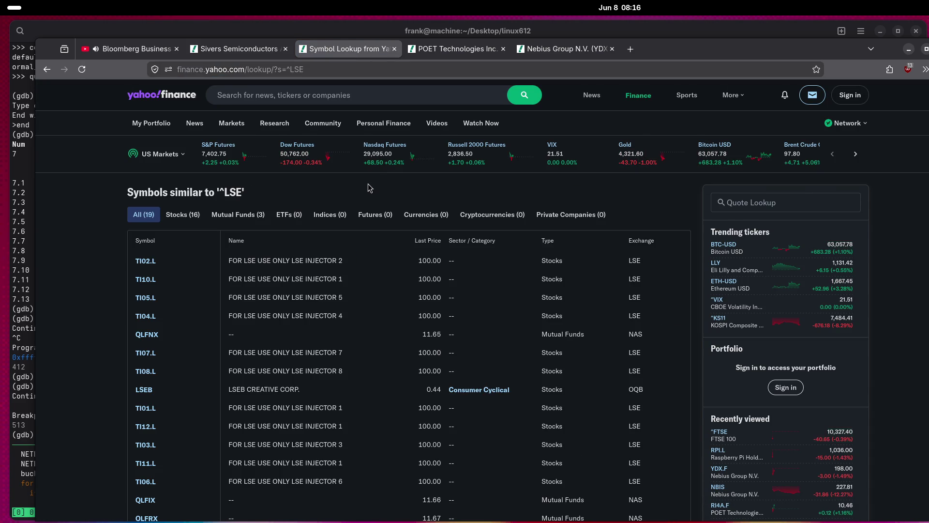
pyautogui.scroll(-10, 429, 196)
pyautogui.scroll(9, 373, 249)
pyautogui.scroll(1, 308, 349)
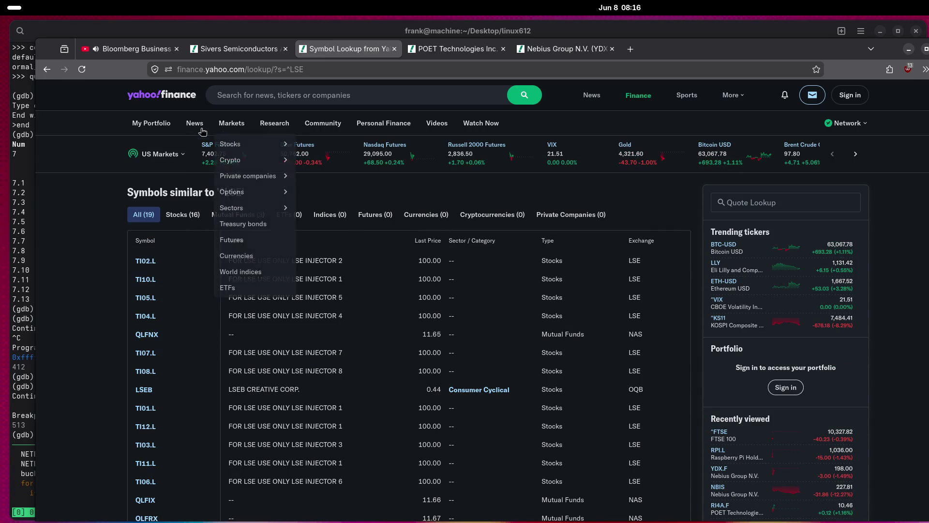
# Open the Markets Overview page from the markets menu.
pyautogui.moveTo(246, 125)
pyautogui.moveTo(236, 149)
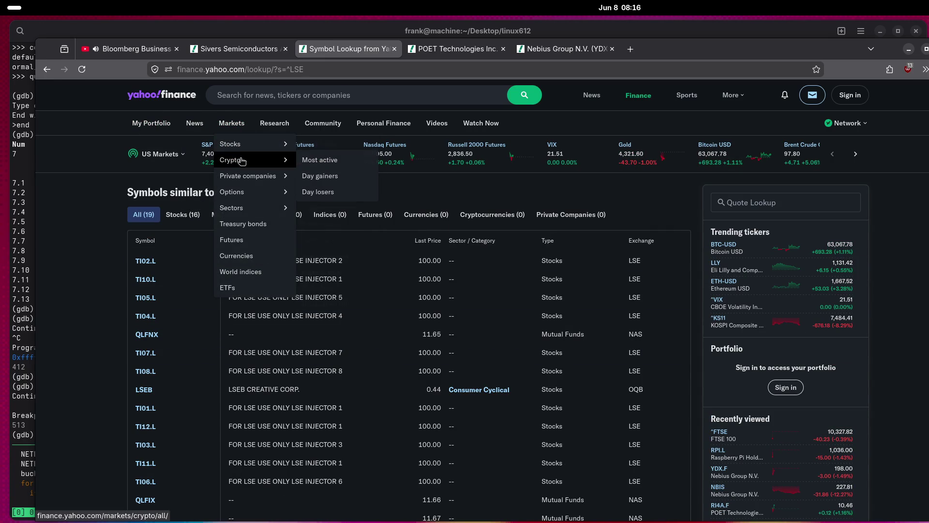
pyautogui.moveTo(246, 180)
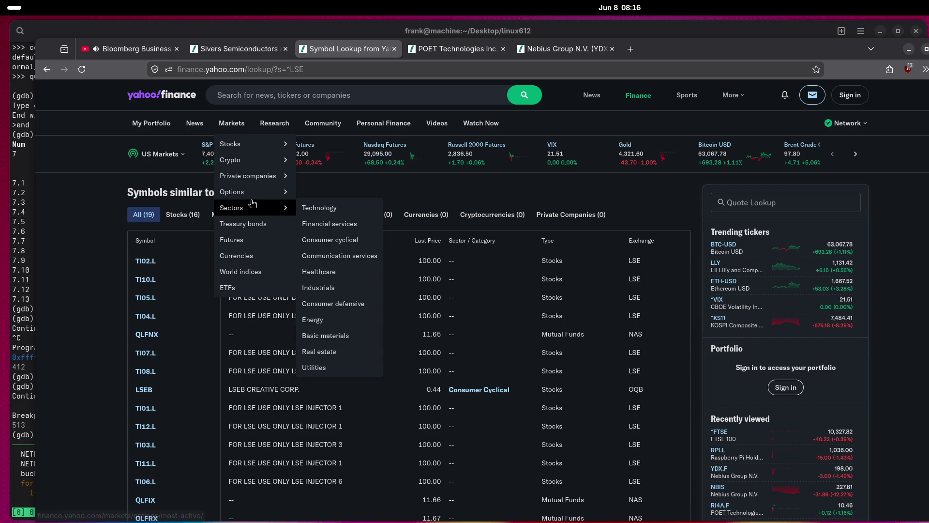
pyautogui.moveTo(246, 213)
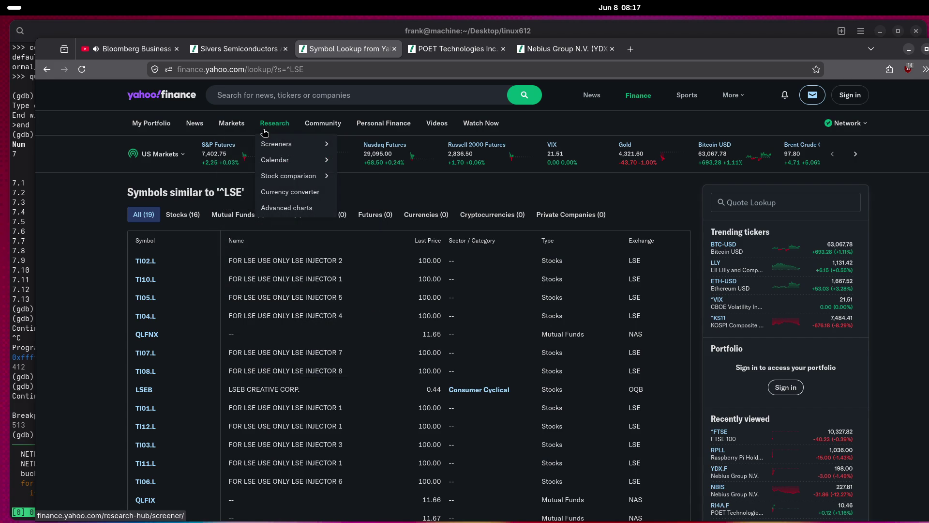
pyautogui.click(225, 126)
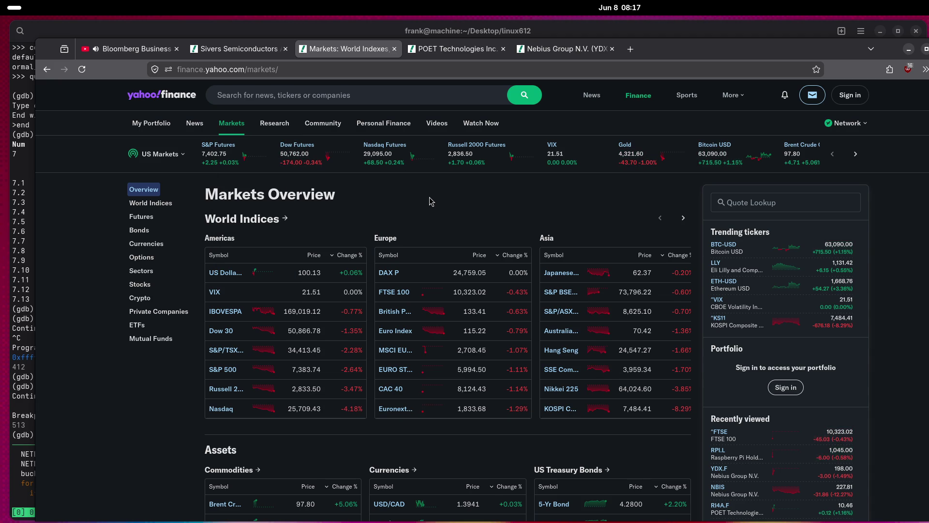
# Select the Europe heading and scroll down to the Private Companies valuations table.
pyautogui.doubleClick(387, 239)
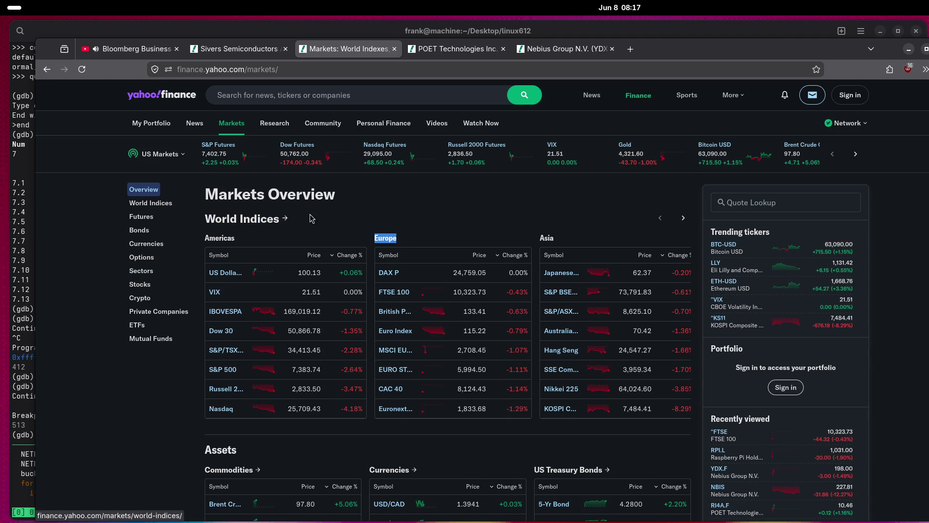
pyautogui.scroll(-6, 434, 205)
pyautogui.scroll(-8, 365, 327)
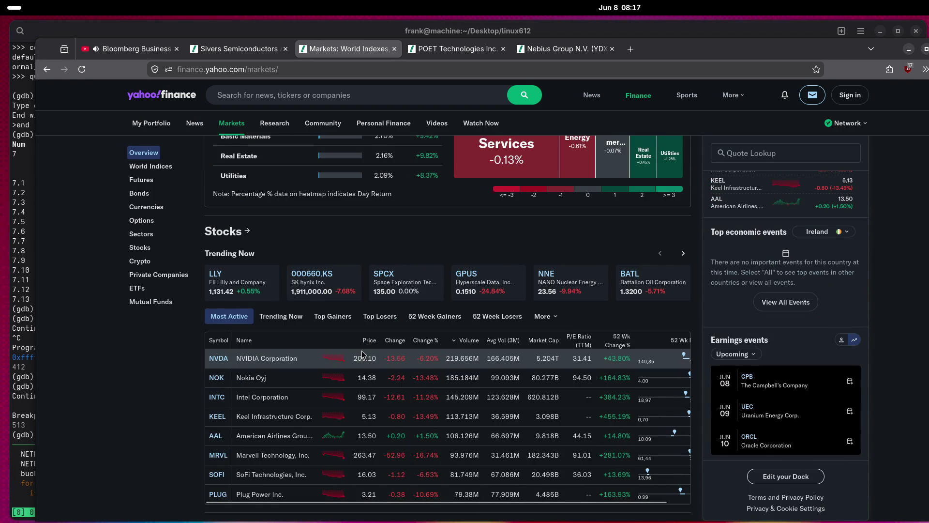
pyautogui.scroll(-5, 362, 354)
pyautogui.scroll(-15, 342, 341)
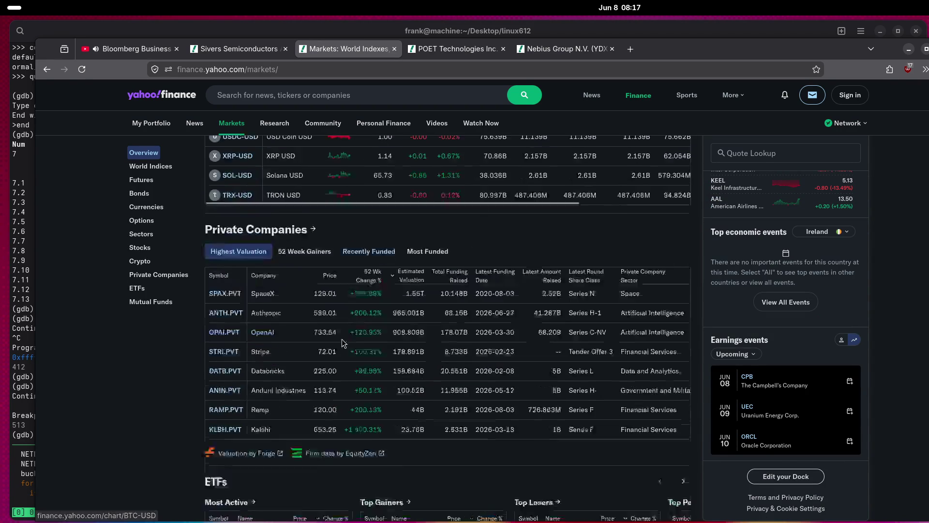
pyautogui.scroll(12, 343, 341)
pyautogui.scroll(-2, 343, 341)
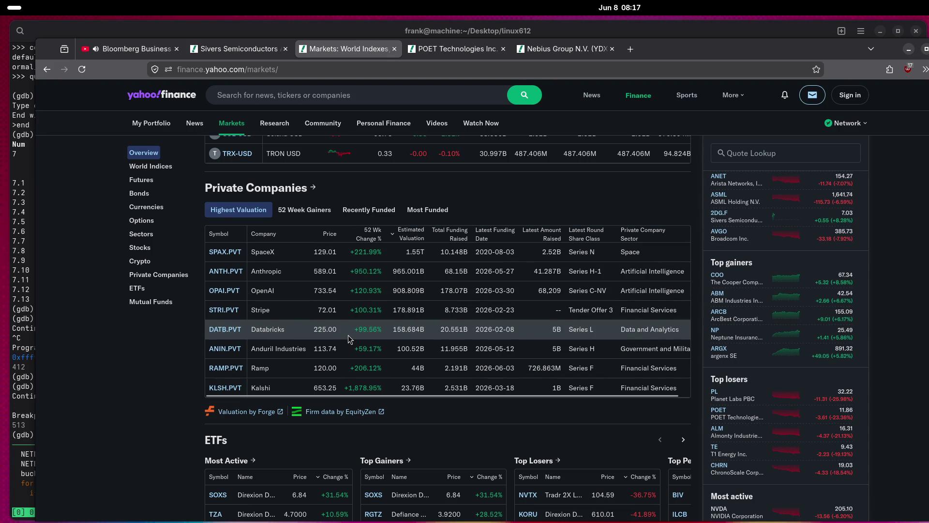
# Open SPAX.PVT, ANTH.PVT, OPAI.PVT and ANIN.PVT quotes in background tabs.
pyautogui.middleClick(226, 252)
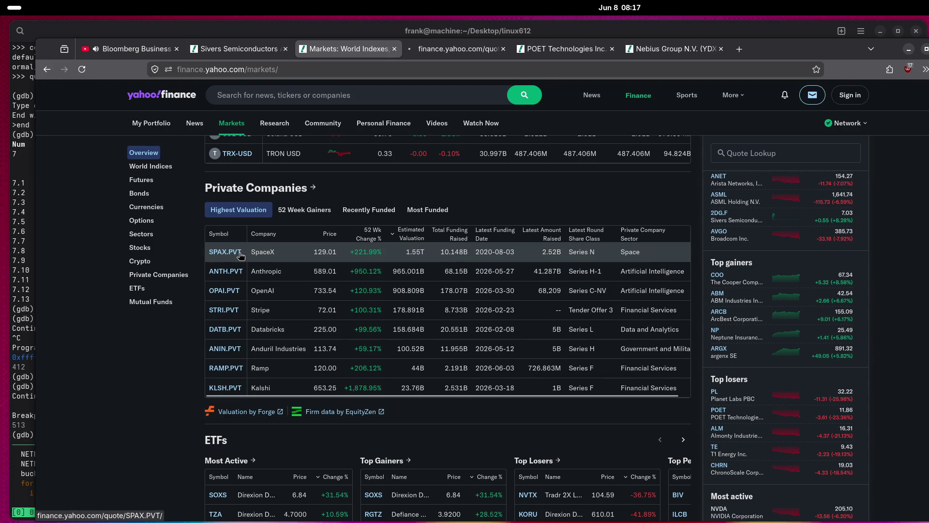
pyautogui.middleClick(231, 273)
pyautogui.middleClick(226, 292)
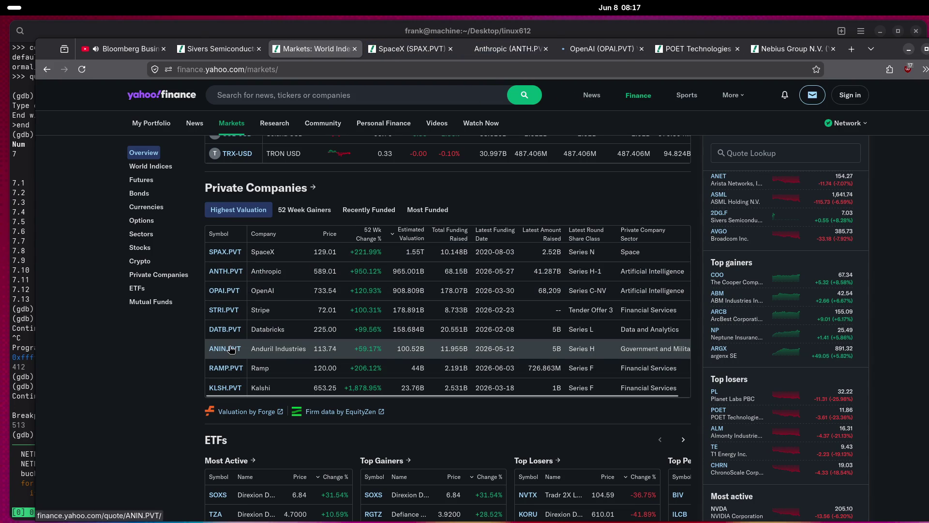
pyautogui.middleClick(286, 348)
# View the SpaceX (SPAX.PVT) valuation page showing its 129.01 Forge price.
pyautogui.click(384, 53)
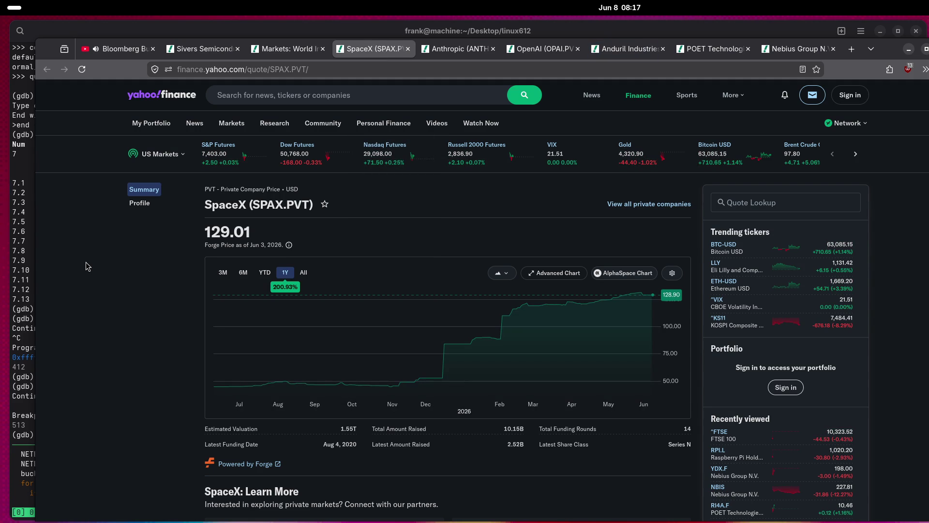
pyautogui.scroll(-5, 121, 276)
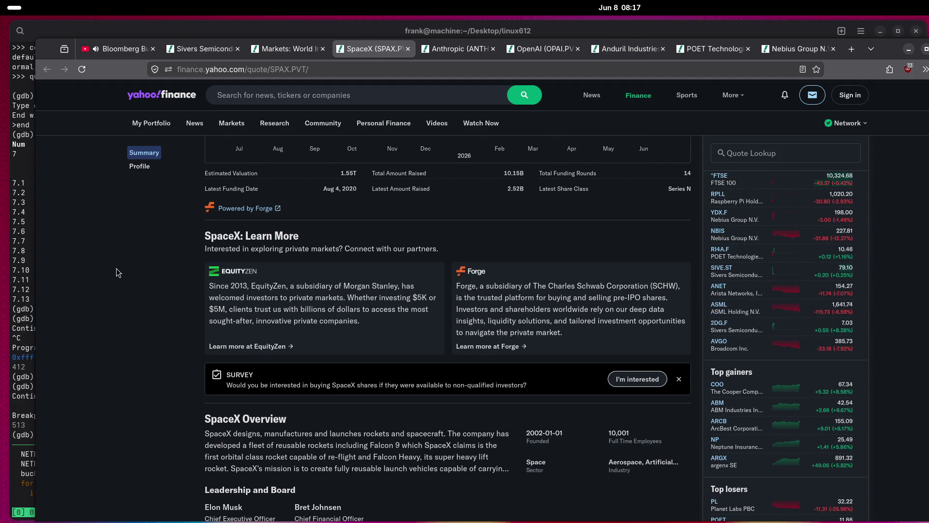
pyautogui.scroll(5, 118, 268)
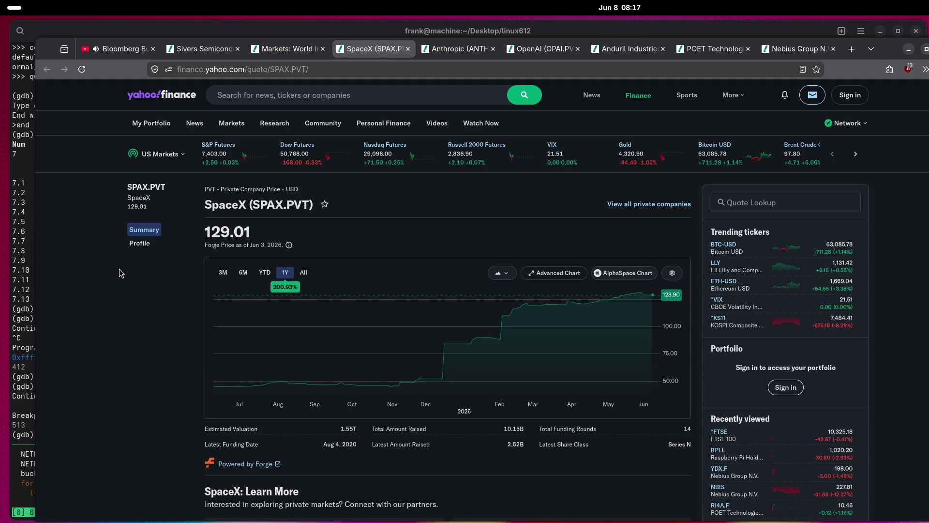
pyautogui.moveTo(466, 57)
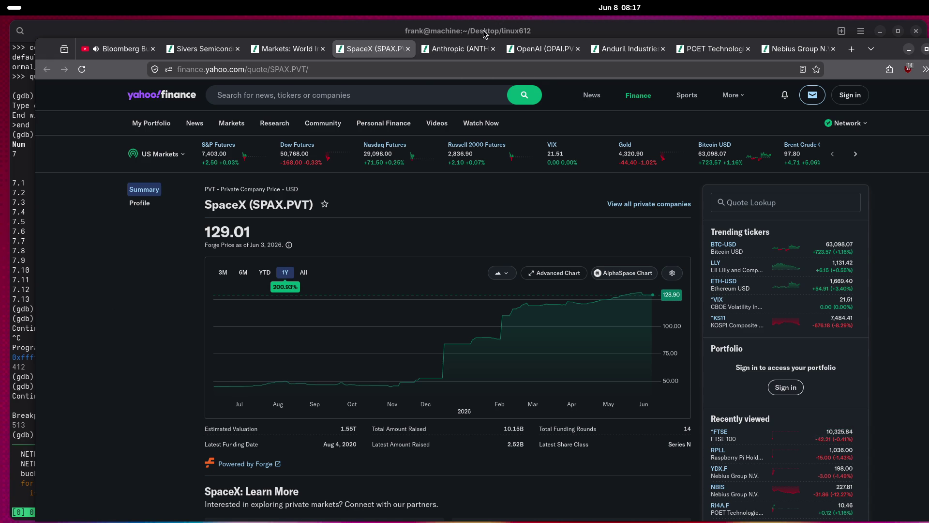
# Review the Anthropic, OpenAI and Anduril (113.74 Forge price) pages, ending on POET Technologies (RI4A.F).
pyautogui.click(465, 53)
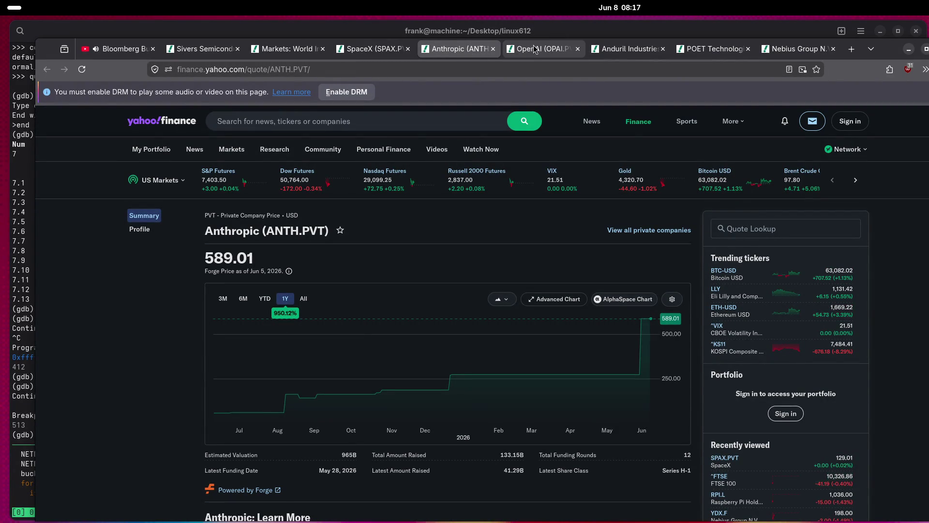
pyautogui.moveTo(543, 51)
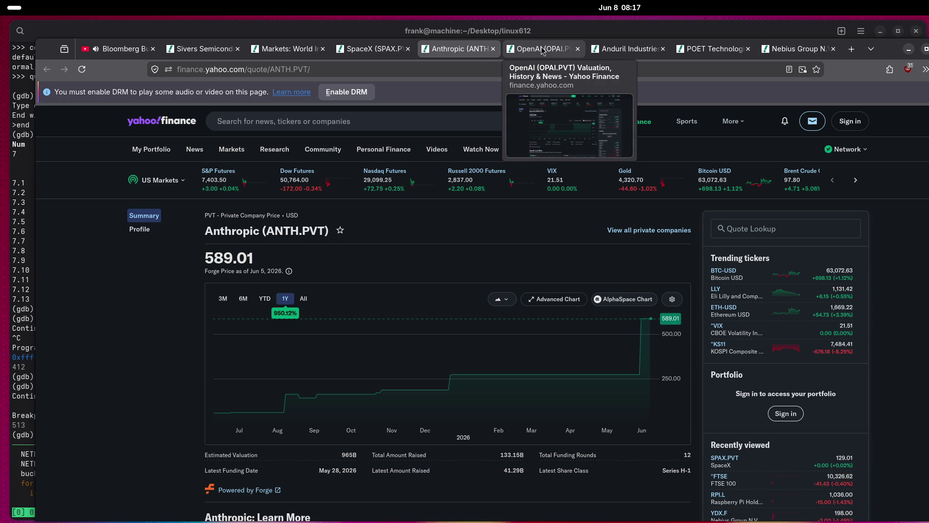
pyautogui.click(543, 50)
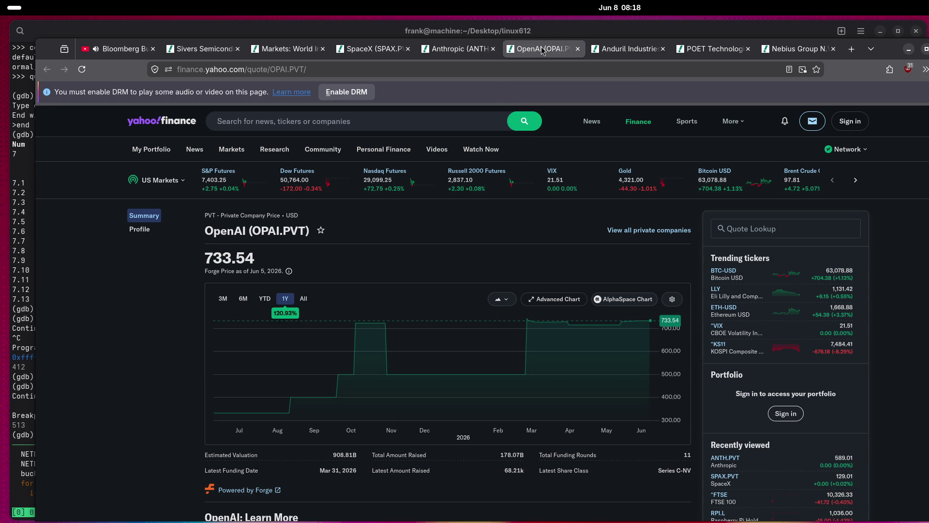
pyautogui.click(620, 50)
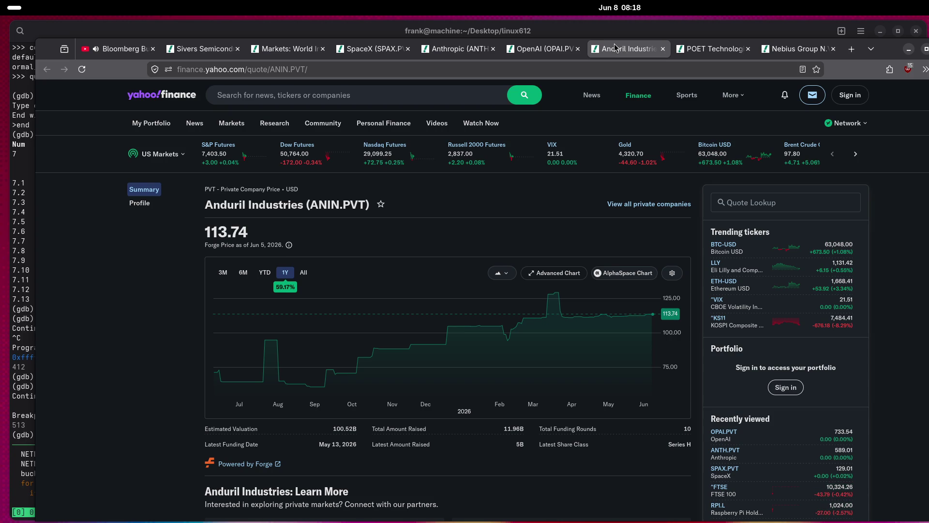
pyautogui.scroll(-3, 119, 362)
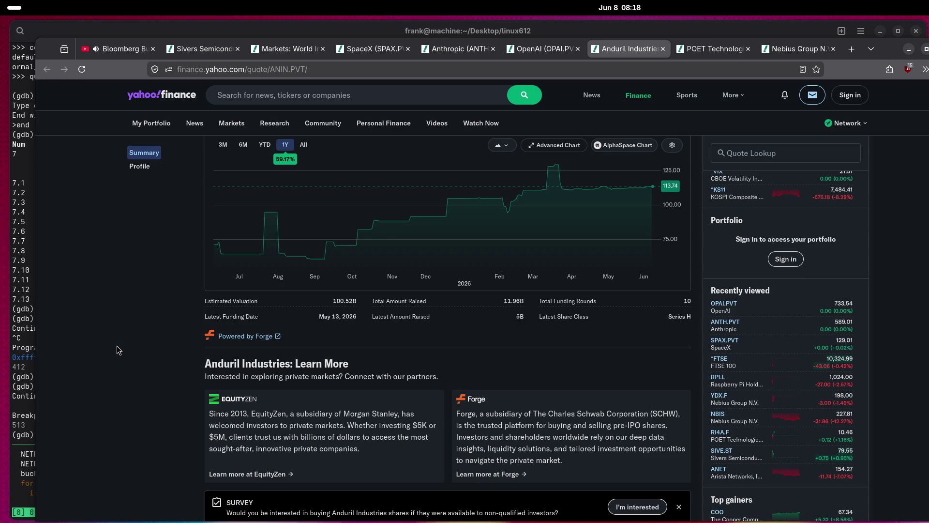
pyautogui.scroll(3, 119, 349)
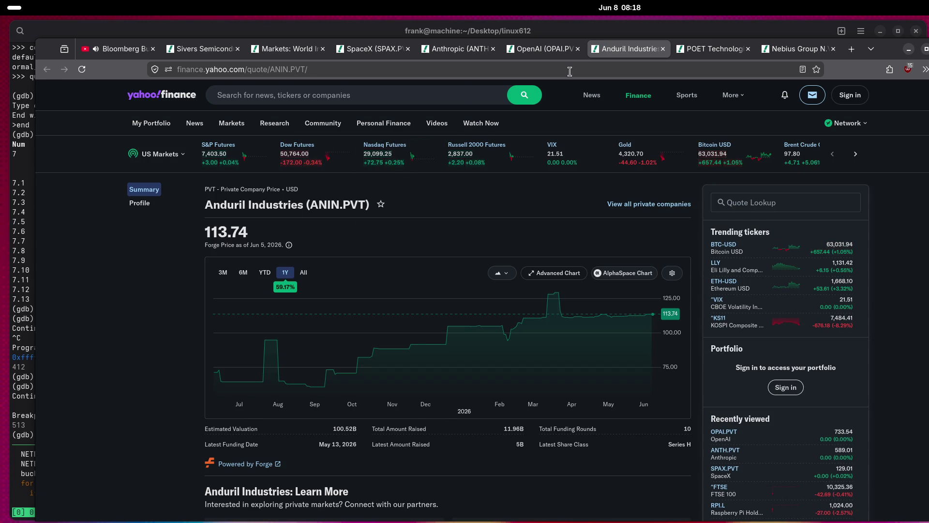
pyautogui.click(718, 48)
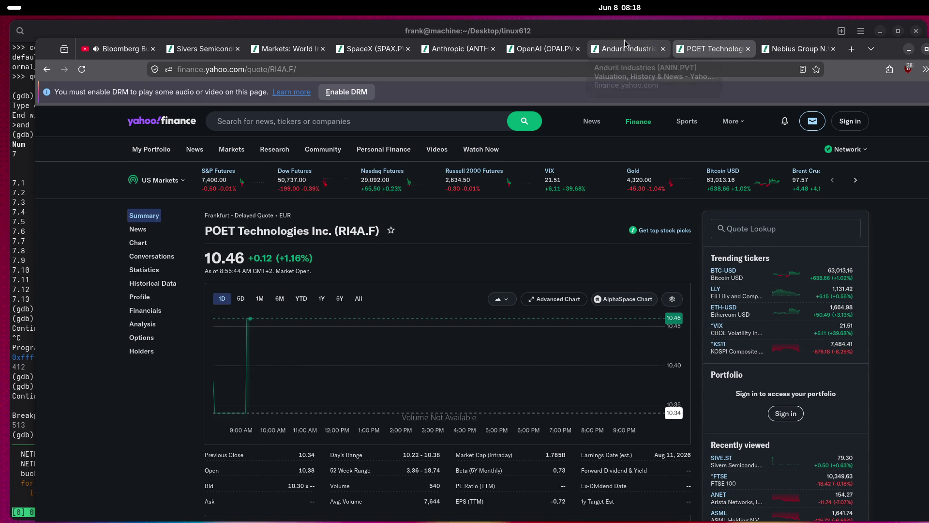
# Close the SpaceX, Anthropic, OpenAI and Anduril Industries quote tabs.
pyautogui.click(411, 52)
pyautogui.click(411, 53)
pyautogui.click(411, 53)
pyautogui.middleClick(411, 53)
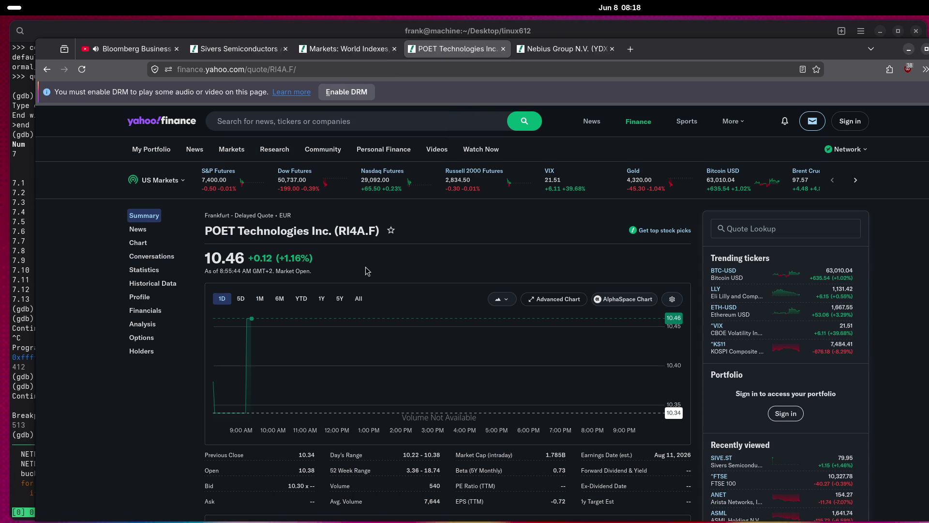
# Switch the ticker to Europe markets and open the DAX P (^GDAXI) quote in a new tab.
pyautogui.click(160, 180)
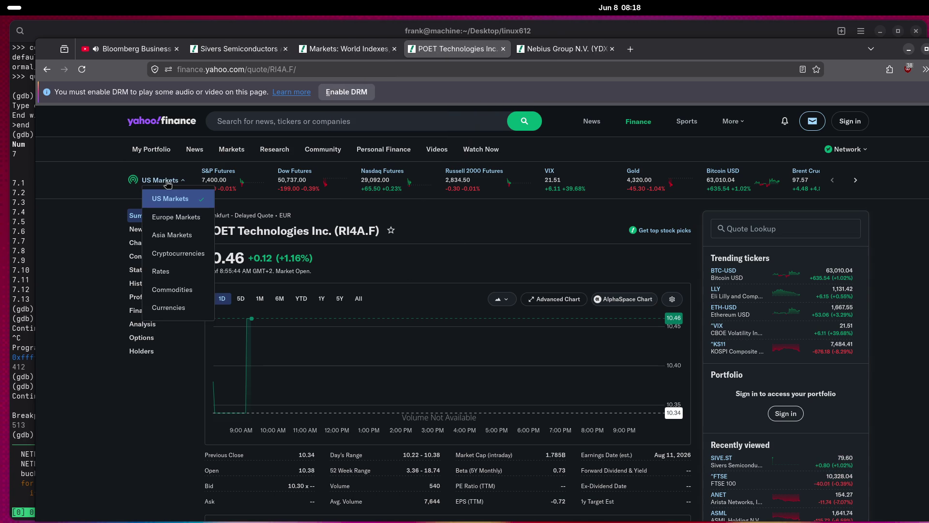
pyautogui.click(169, 221)
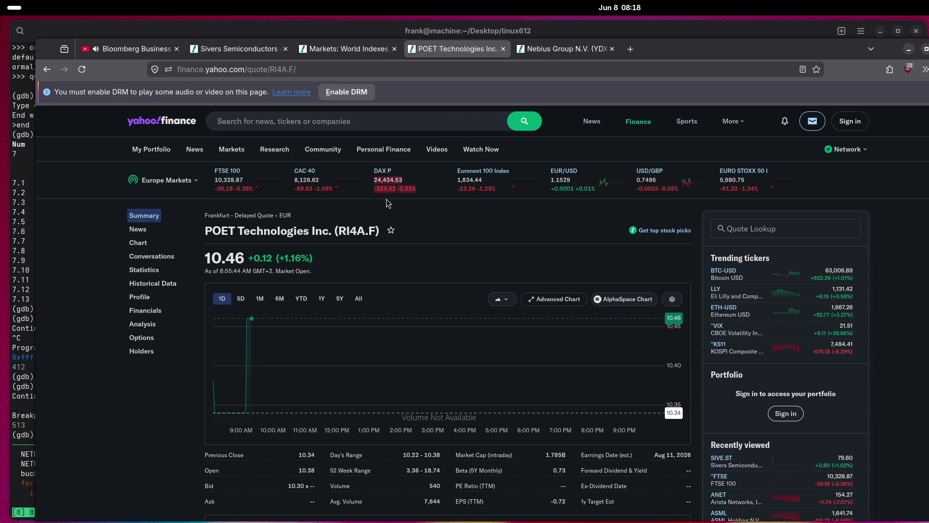
pyautogui.middleClick(382, 172)
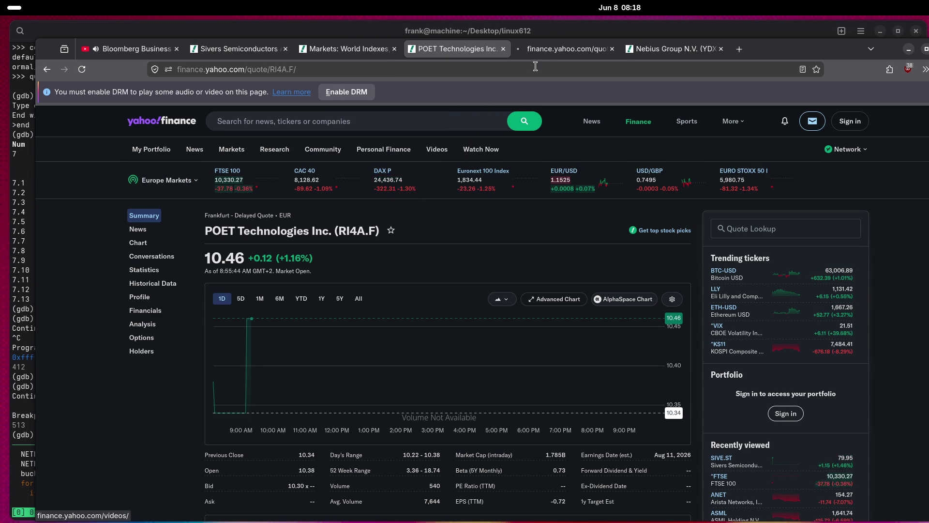
pyautogui.hotkey('ctrl', 'Tab')
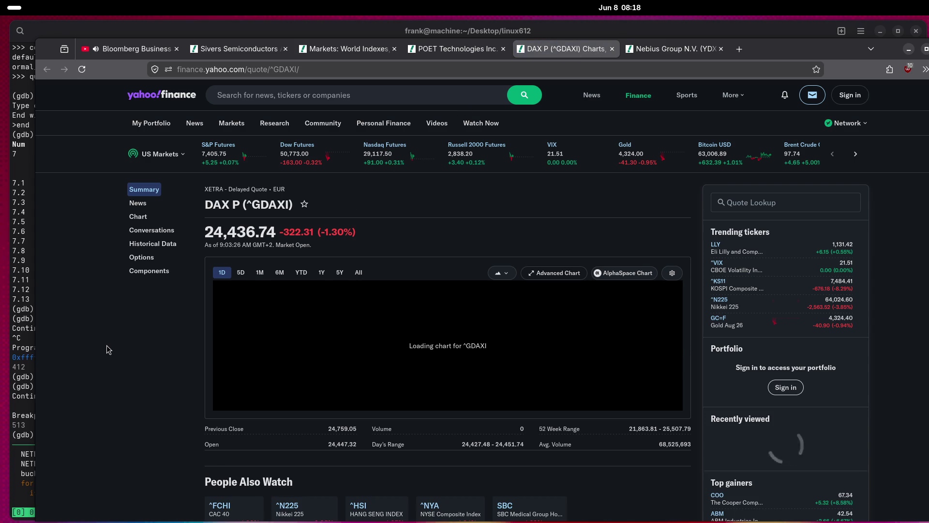
# List the DAX components sorted by % Change with the biggest decliners first.
pyautogui.click(154, 270)
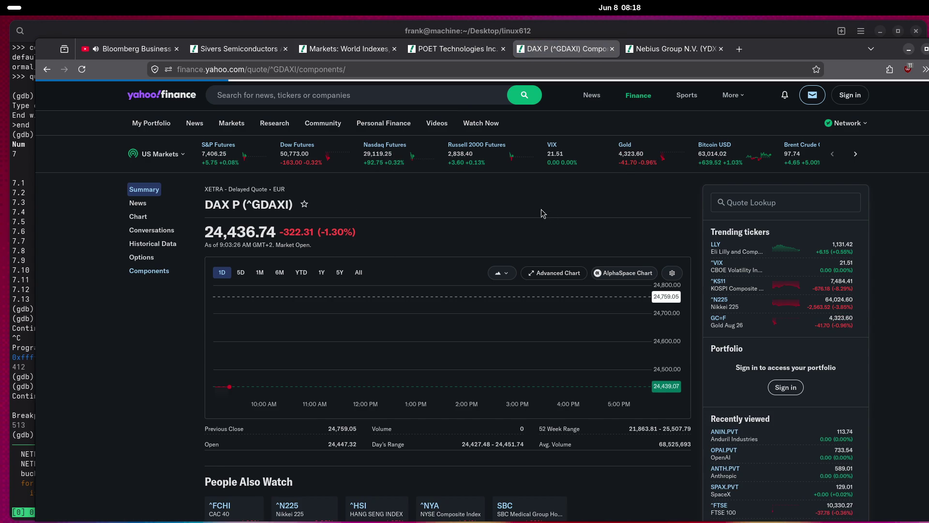
pyautogui.scroll(-3, 127, 320)
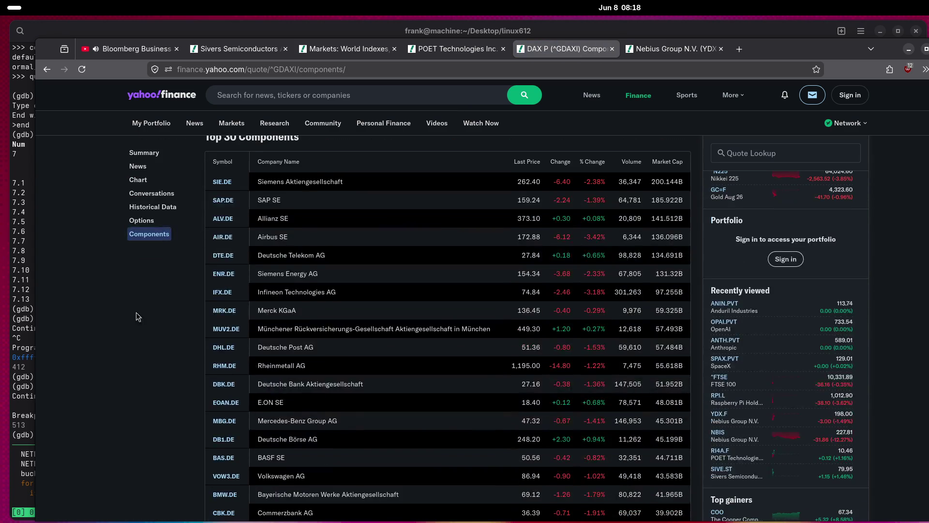
pyautogui.click(592, 163)
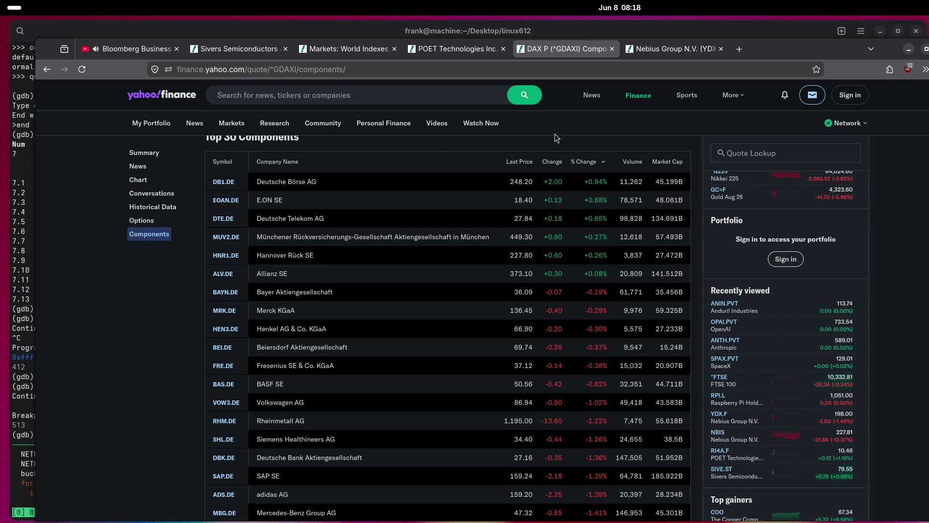
pyautogui.click(585, 167)
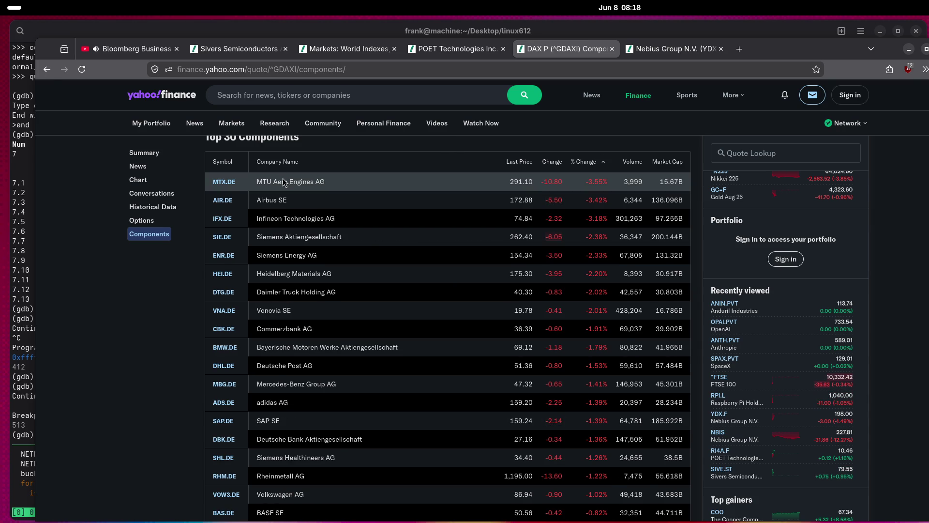
# Open MTU Aero Engines (MTX.DE), Airbus (AIR.DE) and Infineon (IFX.DE) quotes in new tabs, viewing MTU.
pyautogui.middleClick(224, 185)
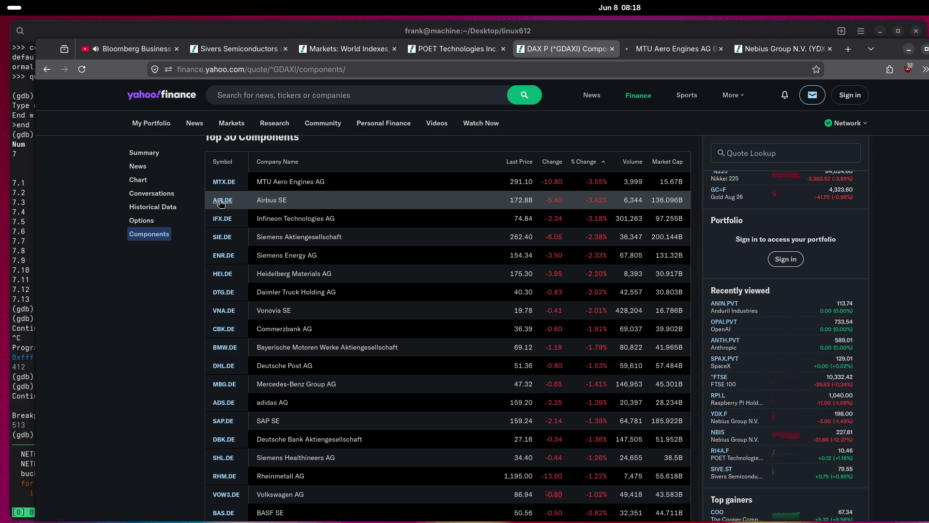
pyautogui.middleClick(230, 208)
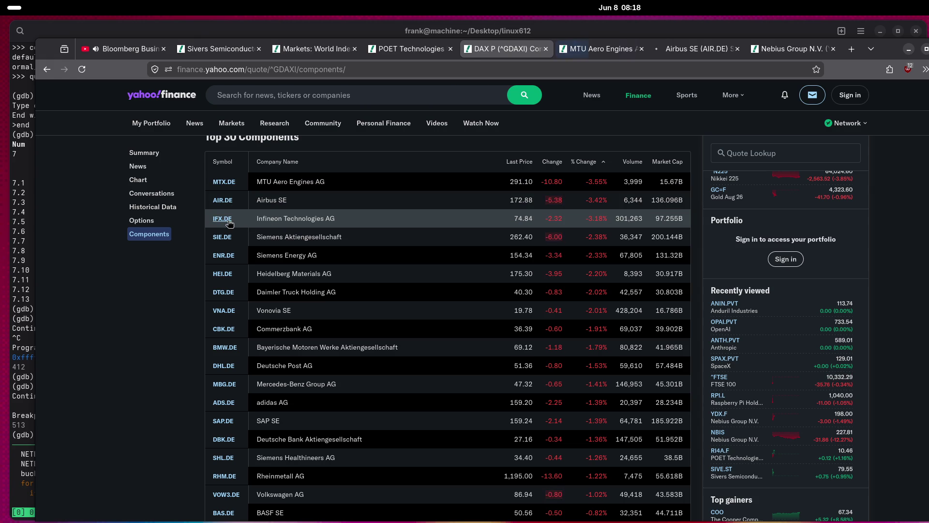
pyautogui.middleClick(223, 219)
pyautogui.click(545, 51)
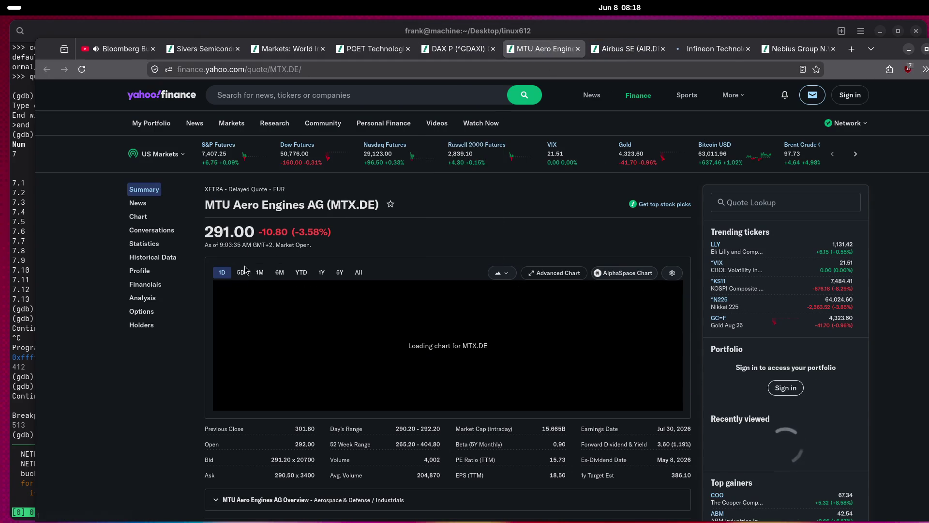
# Glance at the MTU and Airbus quotes, then show Infineon's five-day chart.
pyautogui.hotkey('ctrl', 'Tab')
pyautogui.hotkey('ctrl', 'Tab')
pyautogui.hotkey('ctrl', 'Tab')
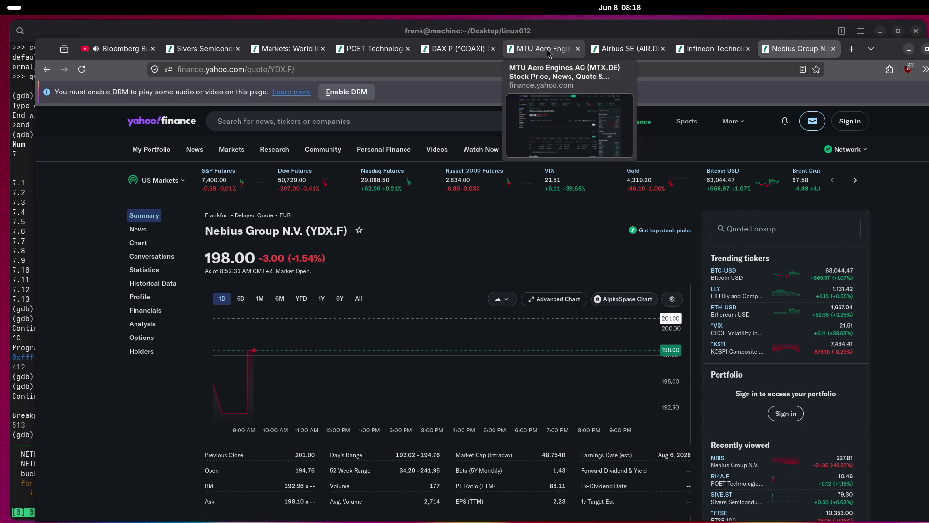
pyautogui.click(548, 52)
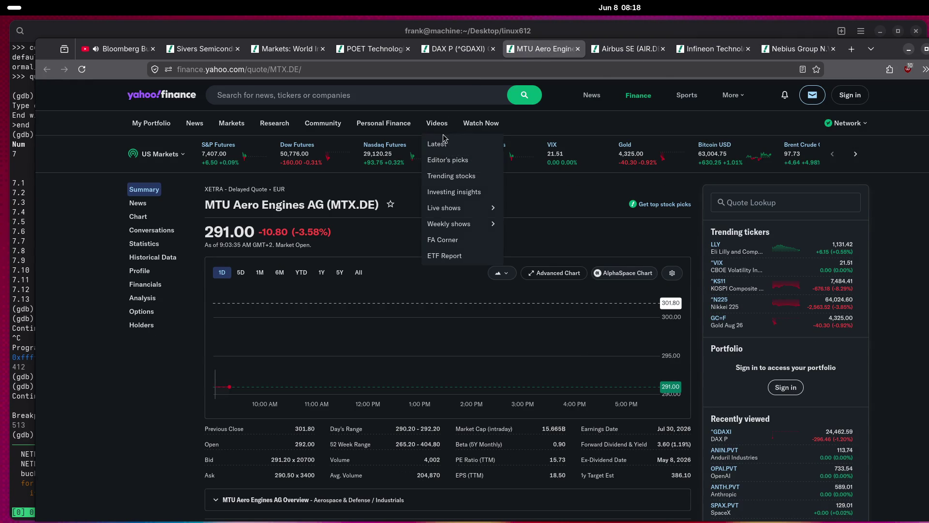
pyautogui.click(638, 50)
pyautogui.click(678, 51)
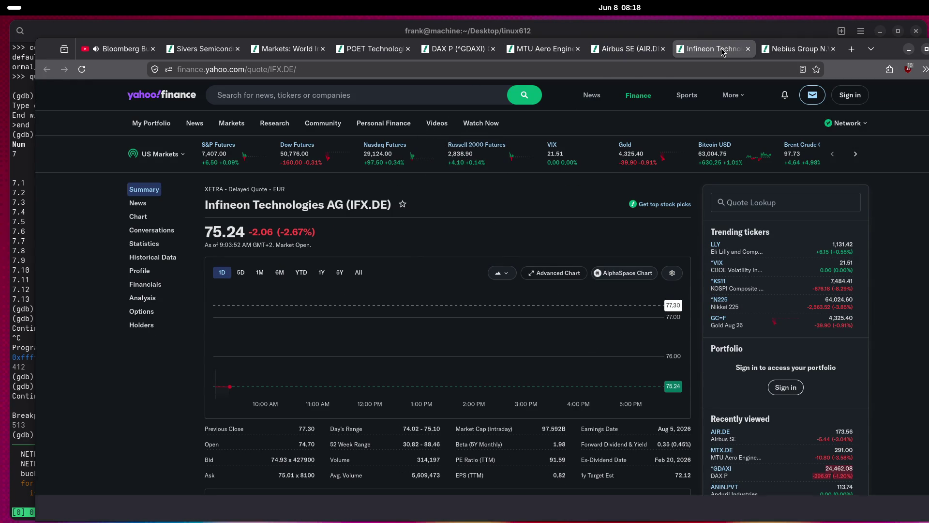
pyautogui.click(242, 273)
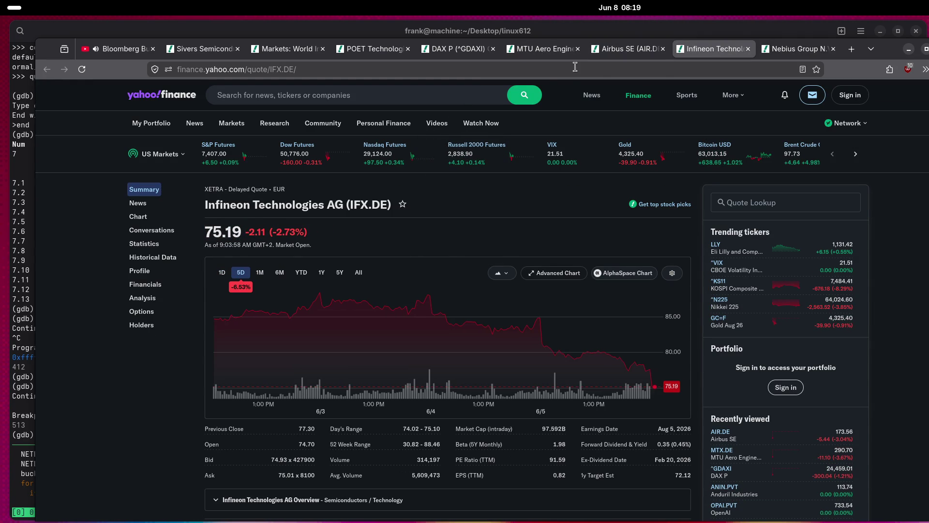
# Close the MTU, Airbus, Infineon, DAX and world indexes tabs, leaving Sivers, POET and Nebius.
pyautogui.click(578, 49)
pyautogui.click(578, 48)
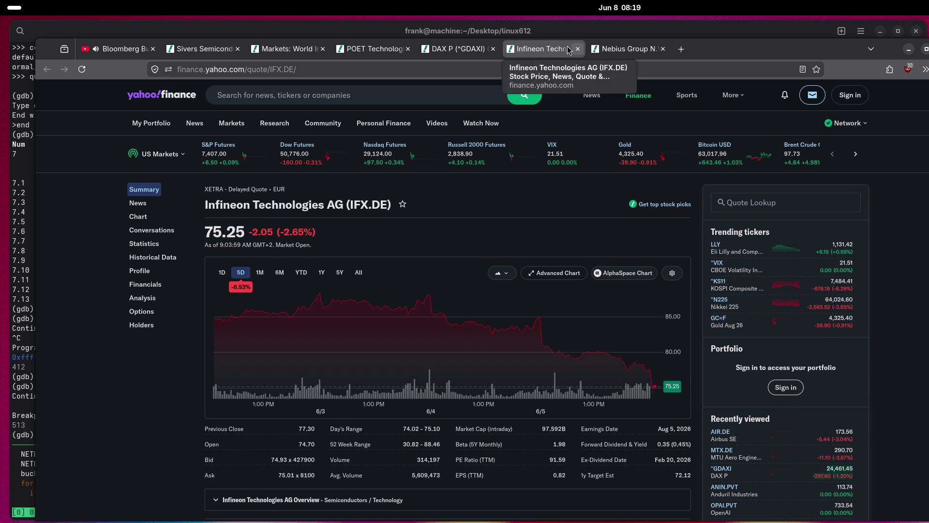
pyautogui.click(578, 49)
pyautogui.click(612, 49)
pyautogui.click(447, 50)
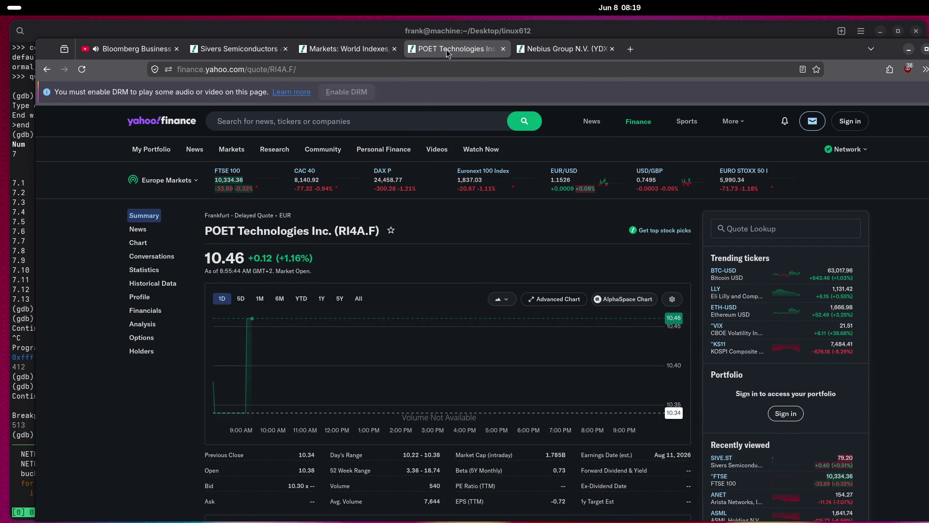
pyautogui.click(336, 43)
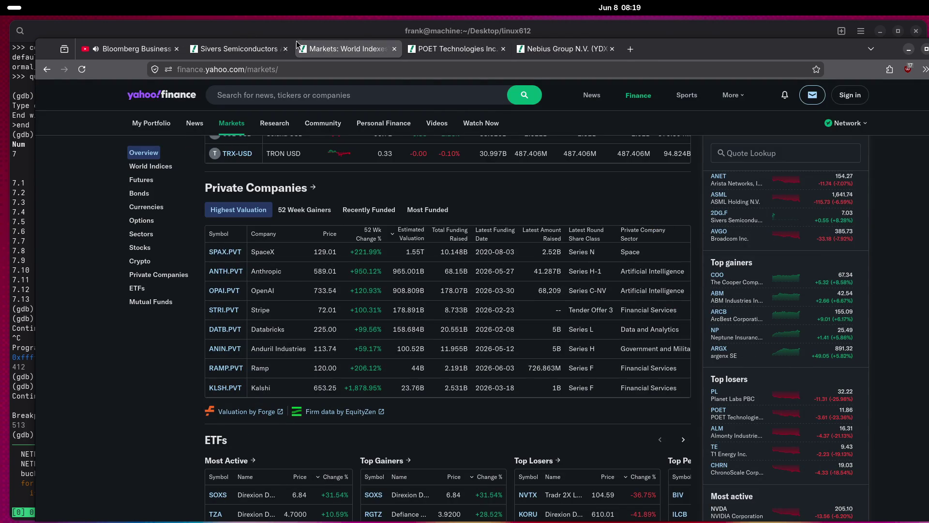
pyautogui.click(394, 49)
pyautogui.click(219, 46)
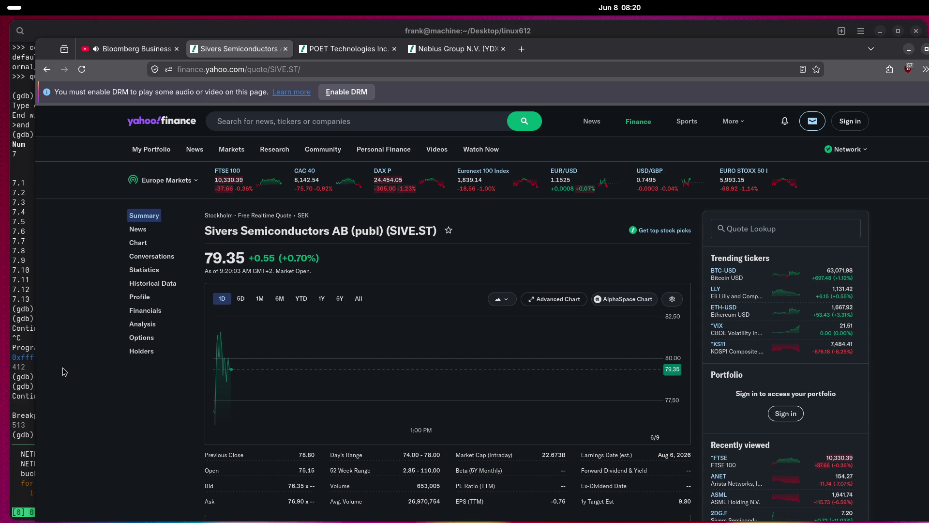
# In a new Yahoo Finance tab, search 'viasat' and open the London 0LPE.L listing.
pyautogui.middleClick(169, 117)
pyautogui.click(348, 48)
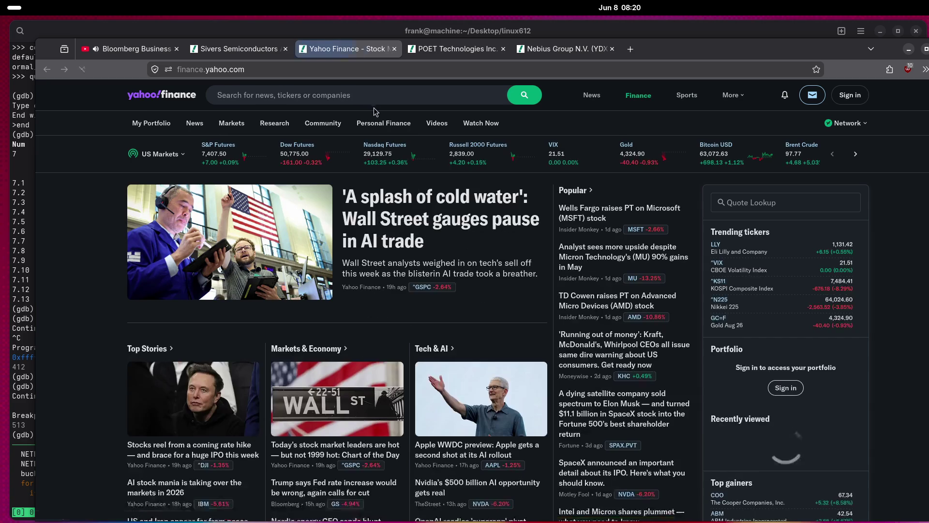
pyautogui.click(368, 96)
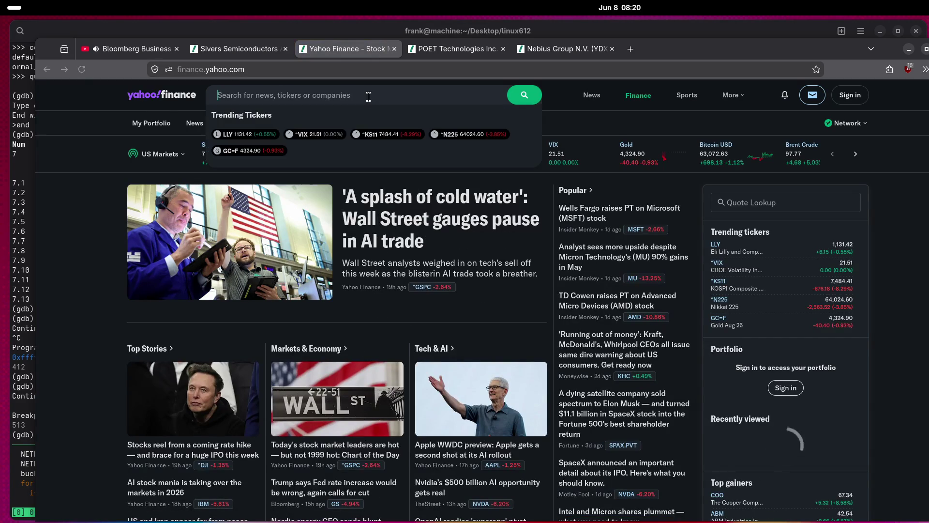
pyautogui.write('viasat')
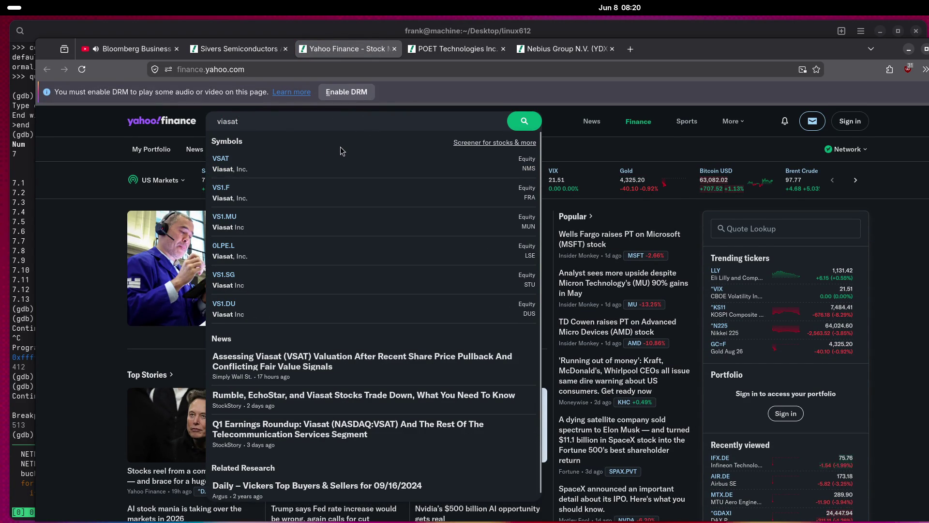
pyautogui.click(285, 258)
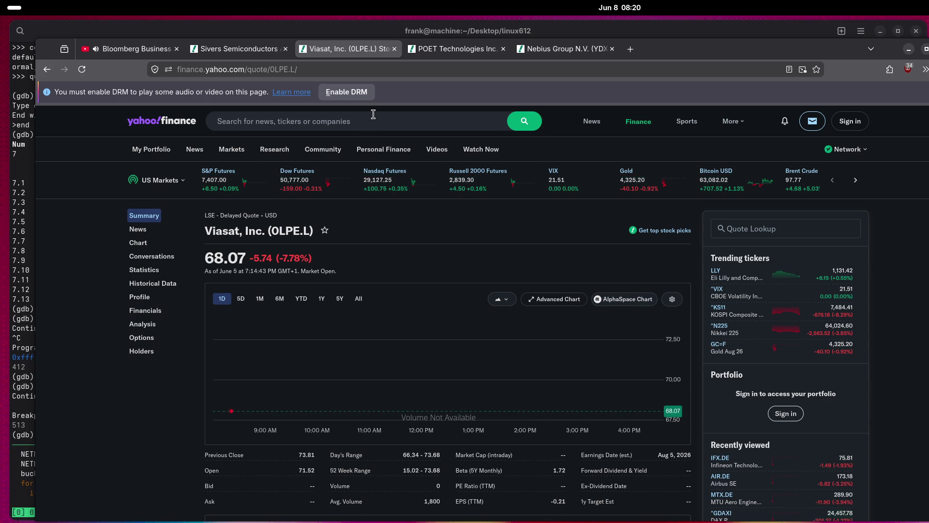
# Open Viasat's Frankfurt VS1.F listing and compare its five-day and one-day charts.
pyautogui.click(374, 116)
pyautogui.write('vias')
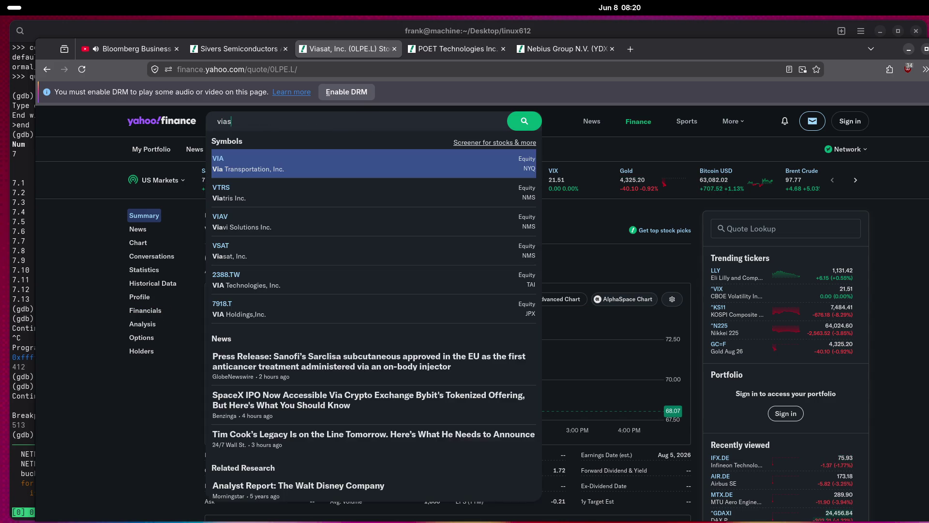
pyautogui.write('at')
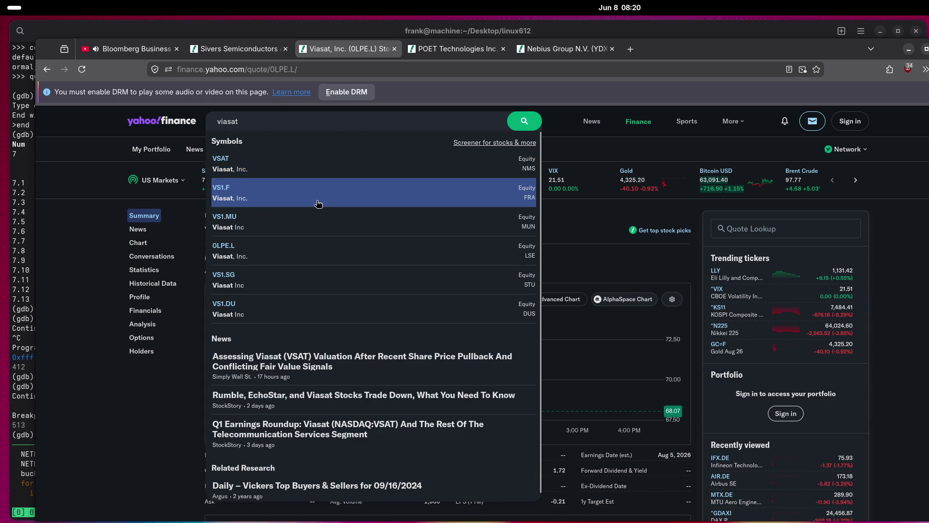
pyautogui.click(318, 203)
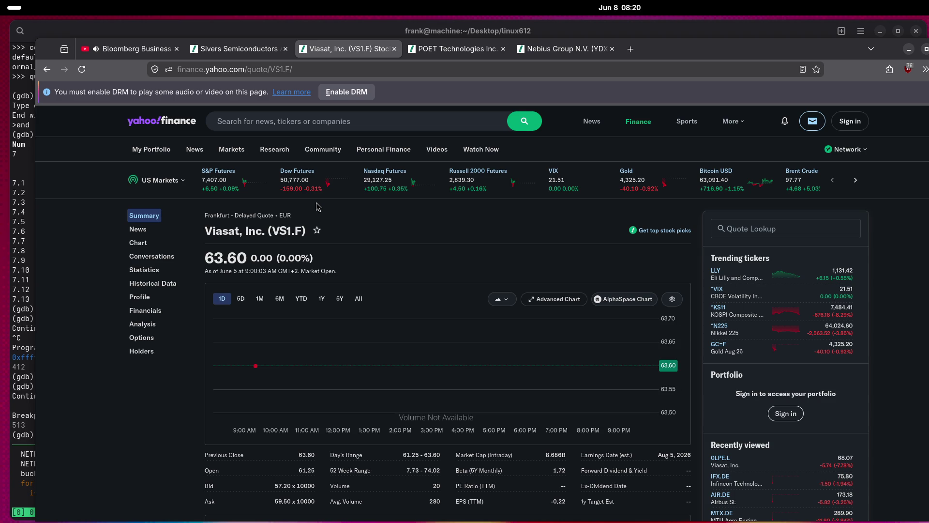
pyautogui.click(242, 300)
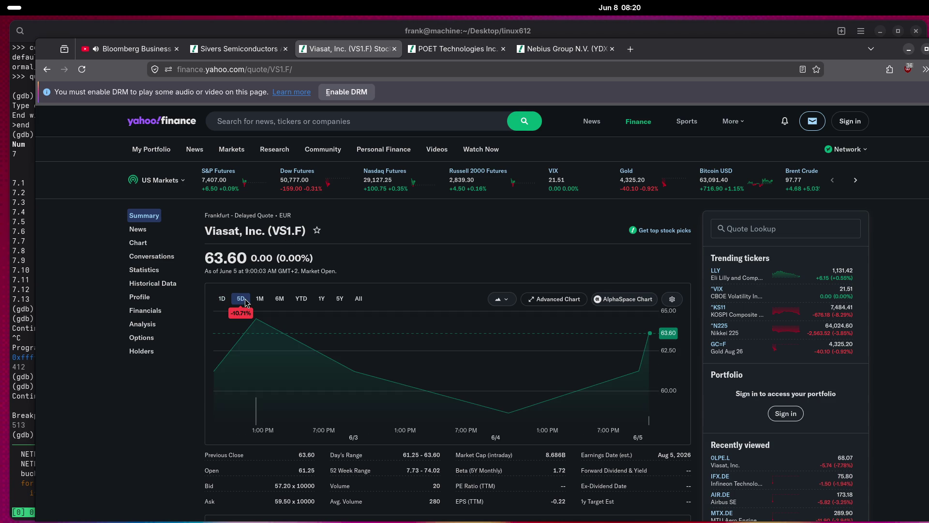
pyautogui.click(223, 300)
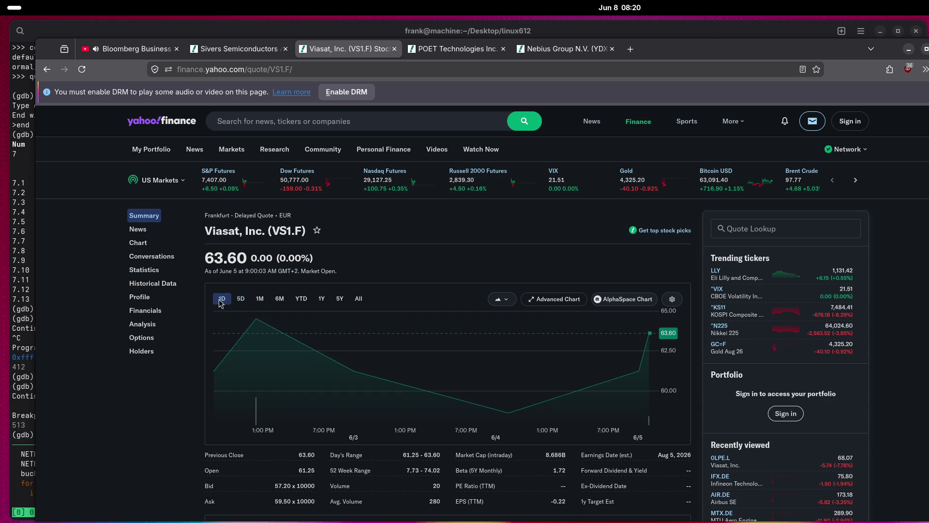
# Open Viasat's main VSAT listing, then its Munich VS1.MU listing.
pyautogui.click(341, 121)
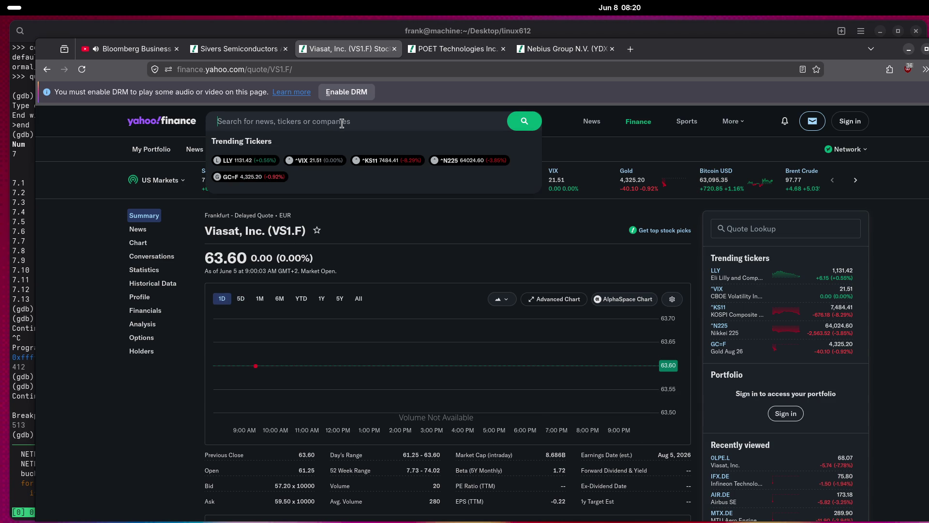
pyautogui.write('viasat')
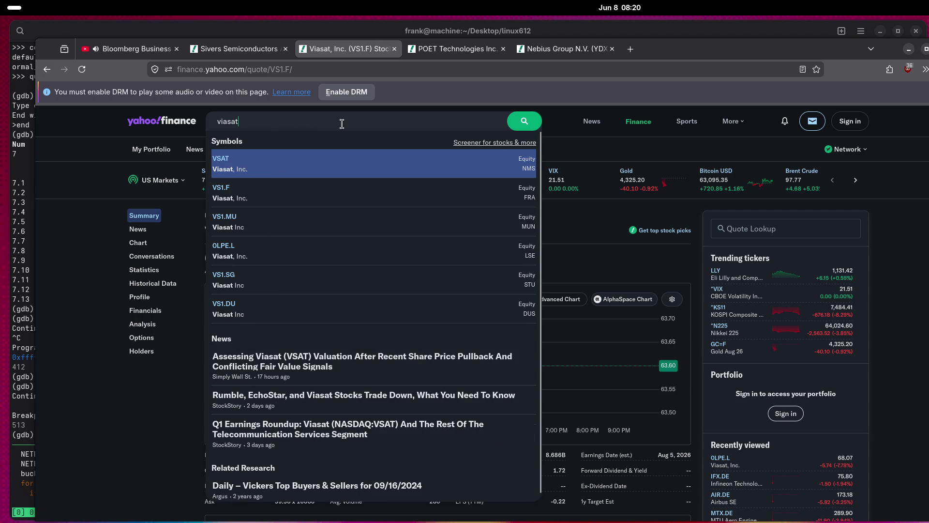
pyautogui.click(306, 159)
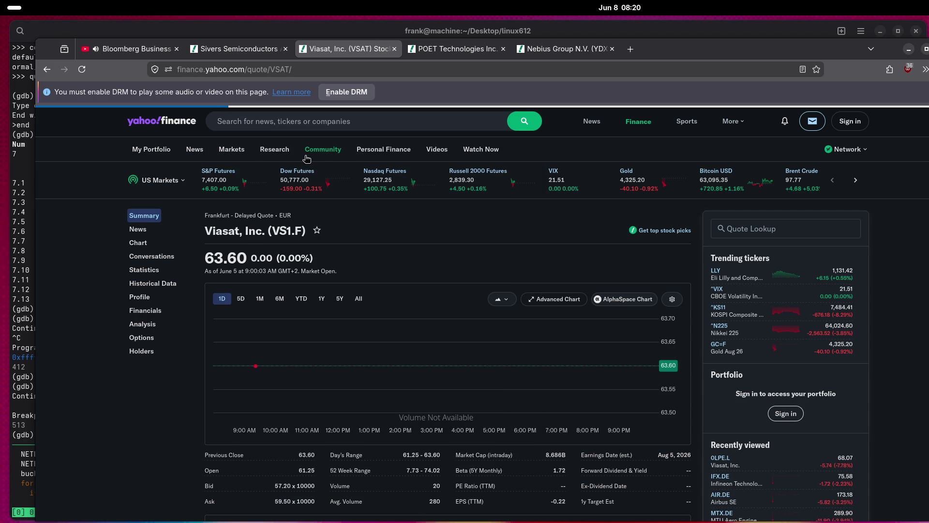
pyautogui.click(301, 127)
pyautogui.write('viasat')
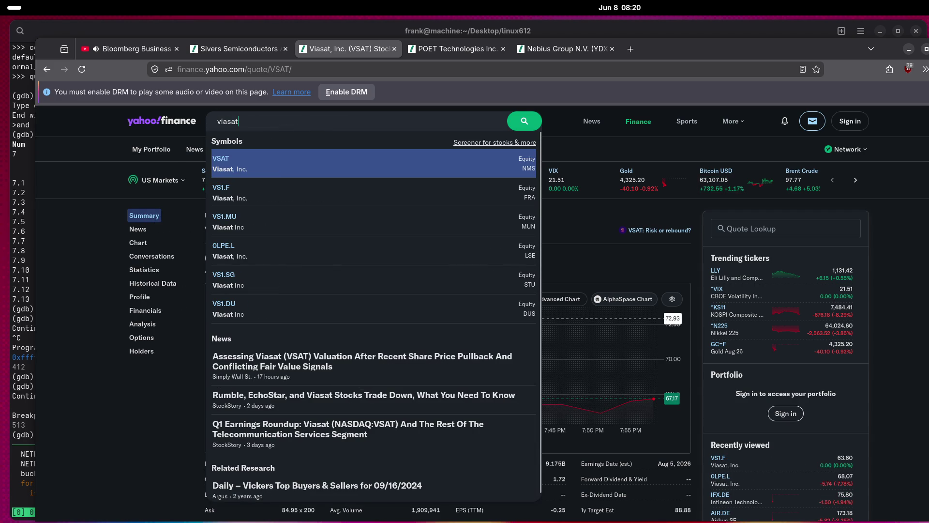
pyautogui.click(333, 216)
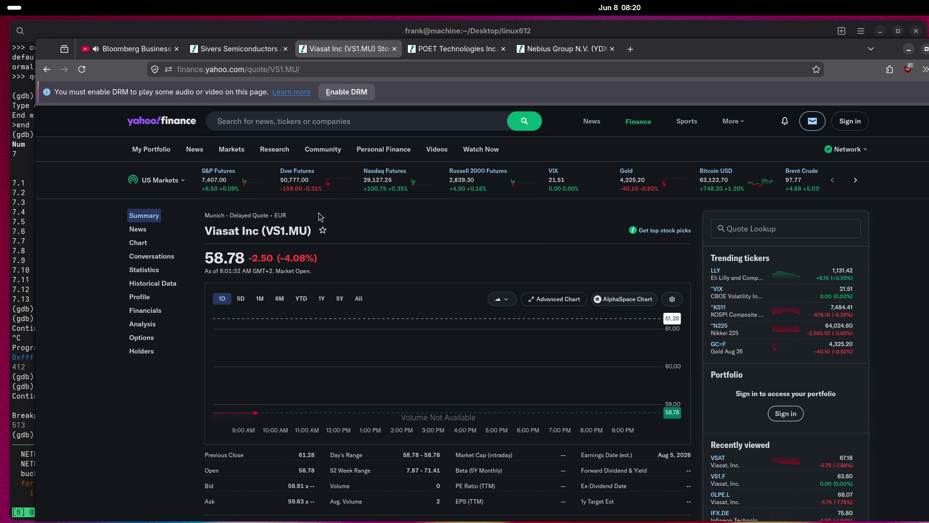
# Switch the VS1.MU chart to the 5D range, showing -16.34% over five days.
pyautogui.moveTo(289, 161)
pyautogui.click(242, 300)
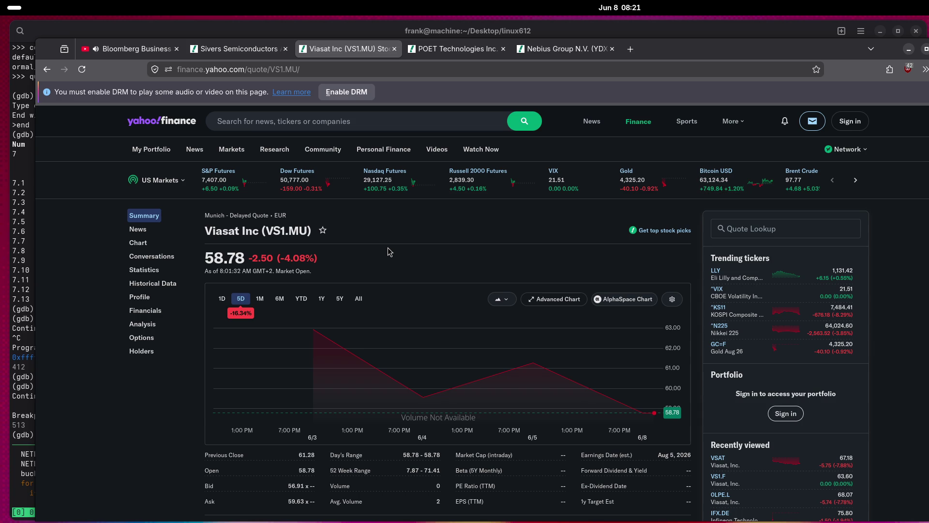
# Close the Viasat tab, check Nebius and the Bloomberg stream, then return to Sivers (SIVE.ST).
pyautogui.click(396, 49)
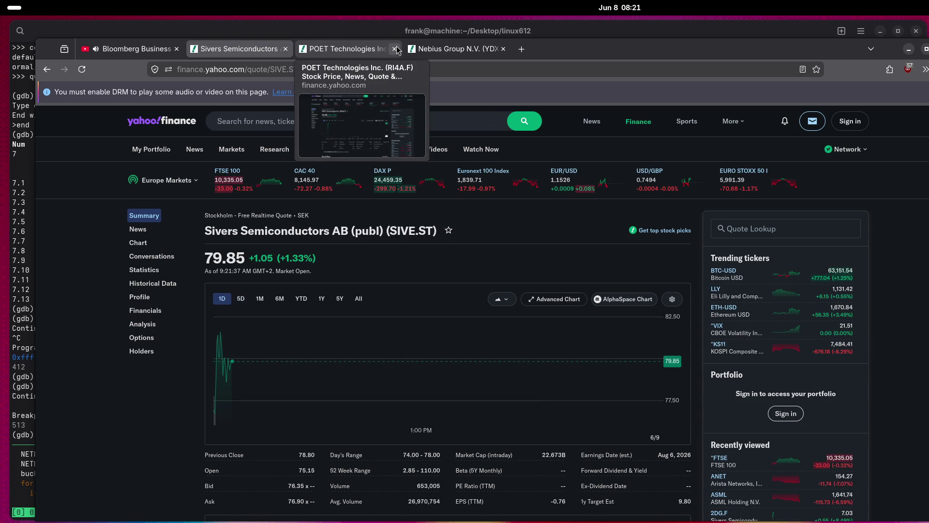
pyautogui.click(447, 50)
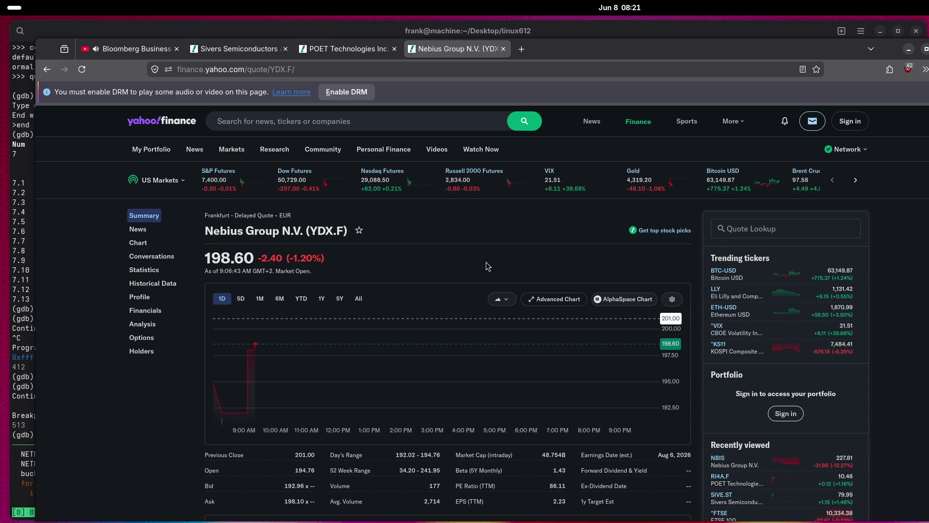
pyautogui.click(129, 48)
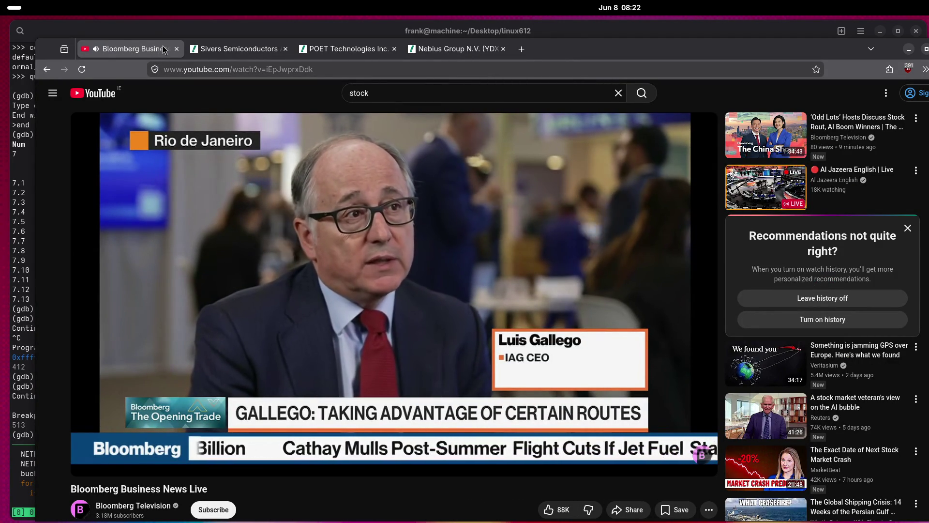
pyautogui.click(264, 48)
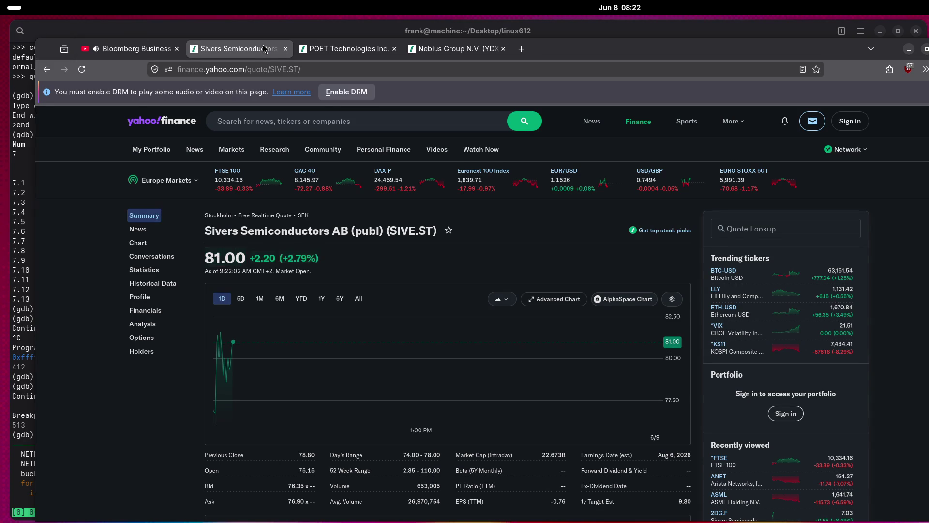